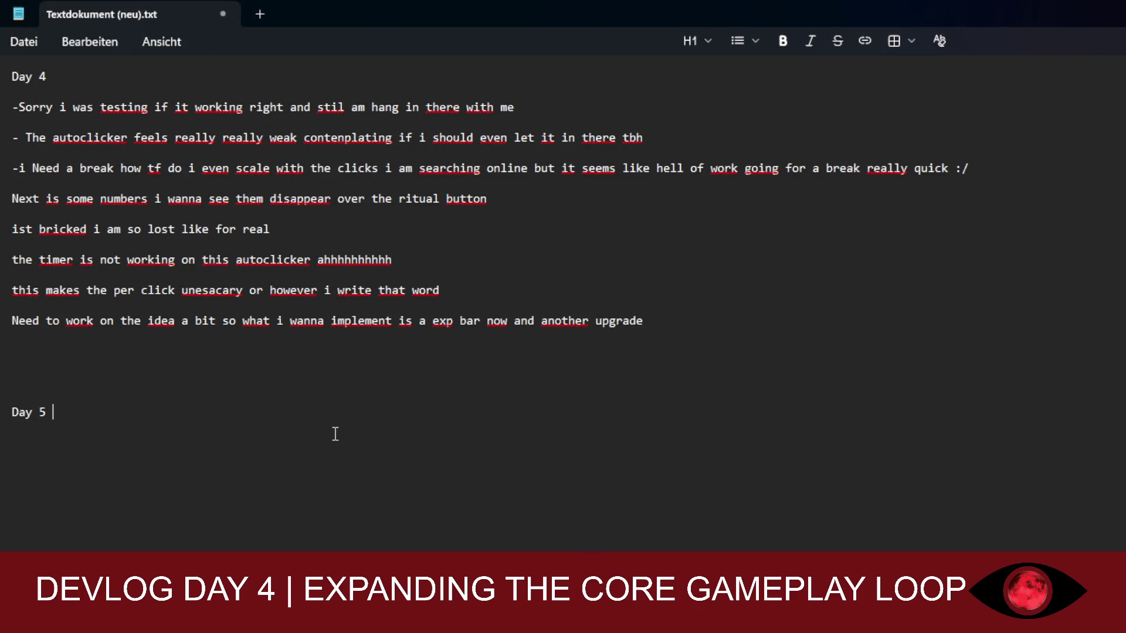
# - Add the note 'back again something came up rn but i am back probably will be here for 1 hour' below the Day 4 entries
pyautogui.click(223, 356)
pyautogui.write('back again ')
pyautogui.write('needed')
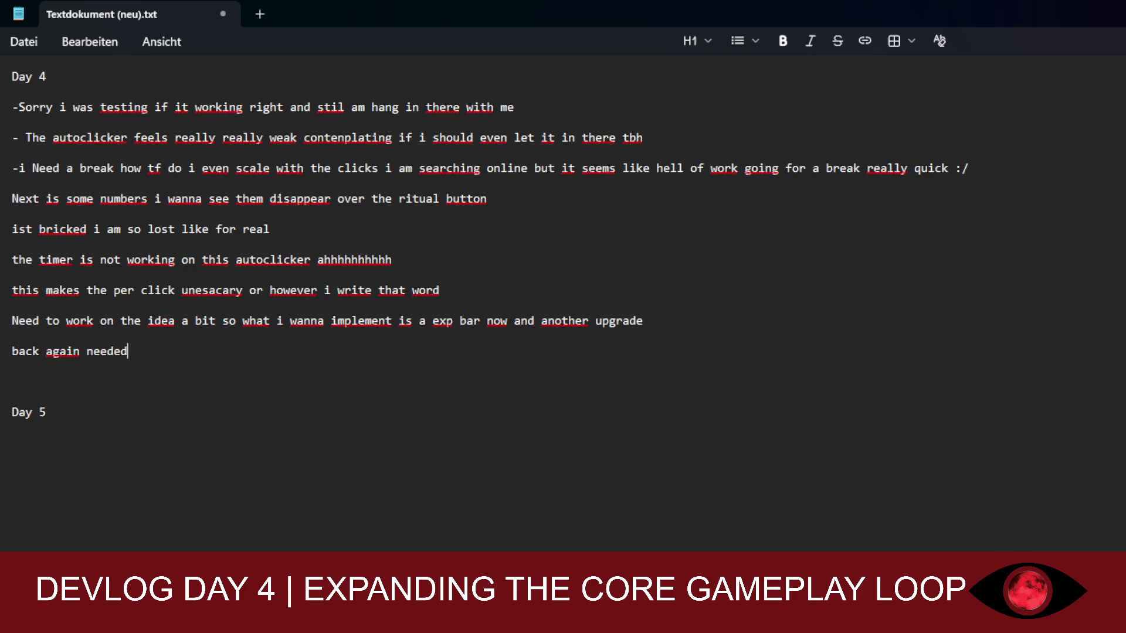
pyautogui.write(' to')
pyautogui.press('BackSpace')
pyautogui.press('BackSpace')
pyautogui.press('BackSpace')
pyautogui.press('BackSpace')
pyautogui.press('BackSpace')
pyautogui.write('something c')
pyautogui.write('ame up')
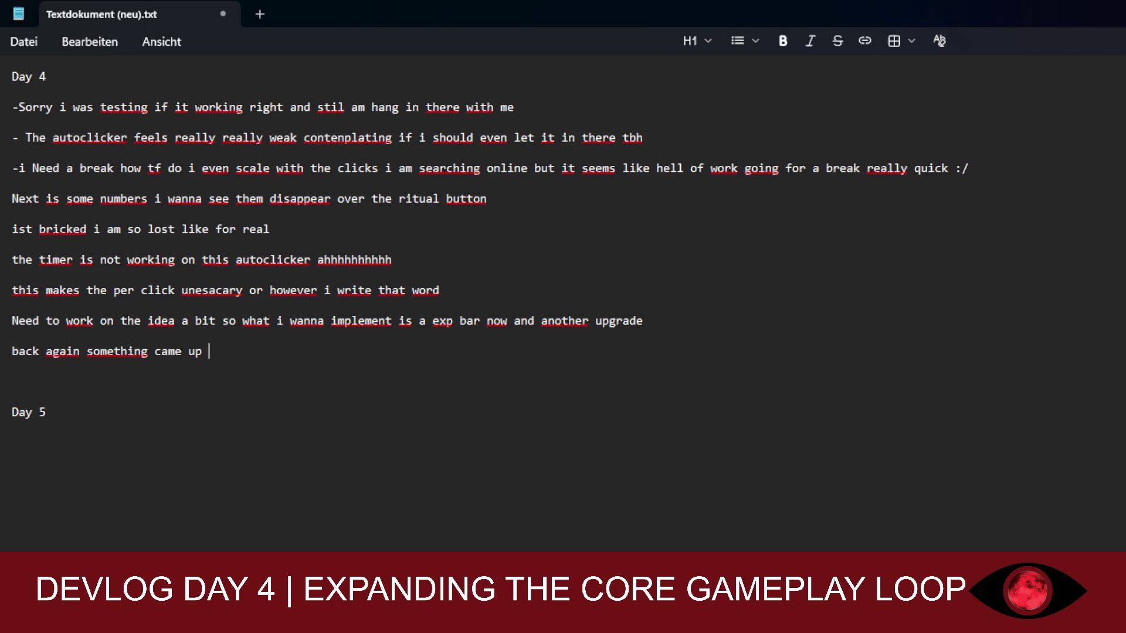
pyautogui.write(' rn but i am ba')
pyautogui.write('ck ')
pyautogui.write('probabl')
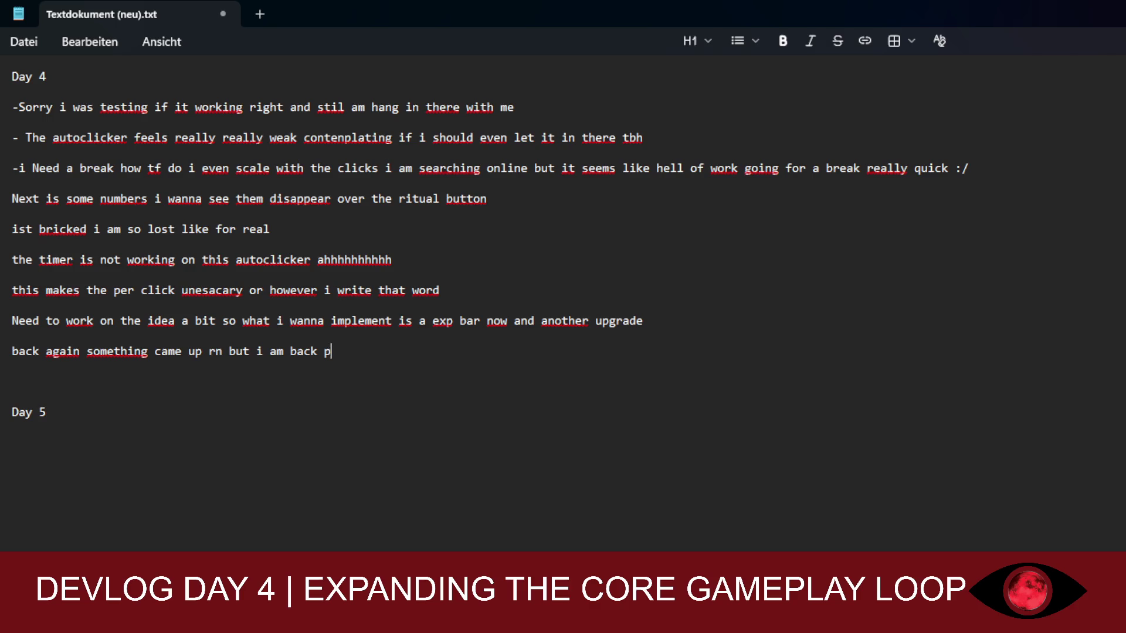
pyautogui.write('y will a')
pyautogui.press('BackSpace')
pyautogui.write('be ')
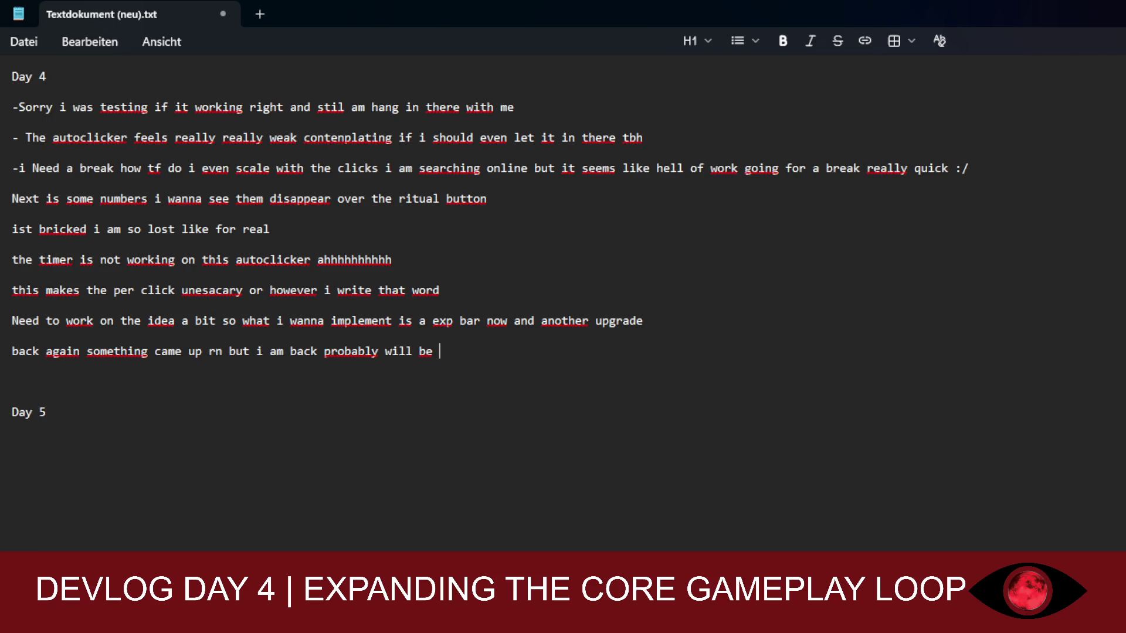
pyautogui.write('here for ')
pyautogui.write('1 ')
pyautogui.write('hour')
pyautogui.press('Return')
pyautogui.press('Return')
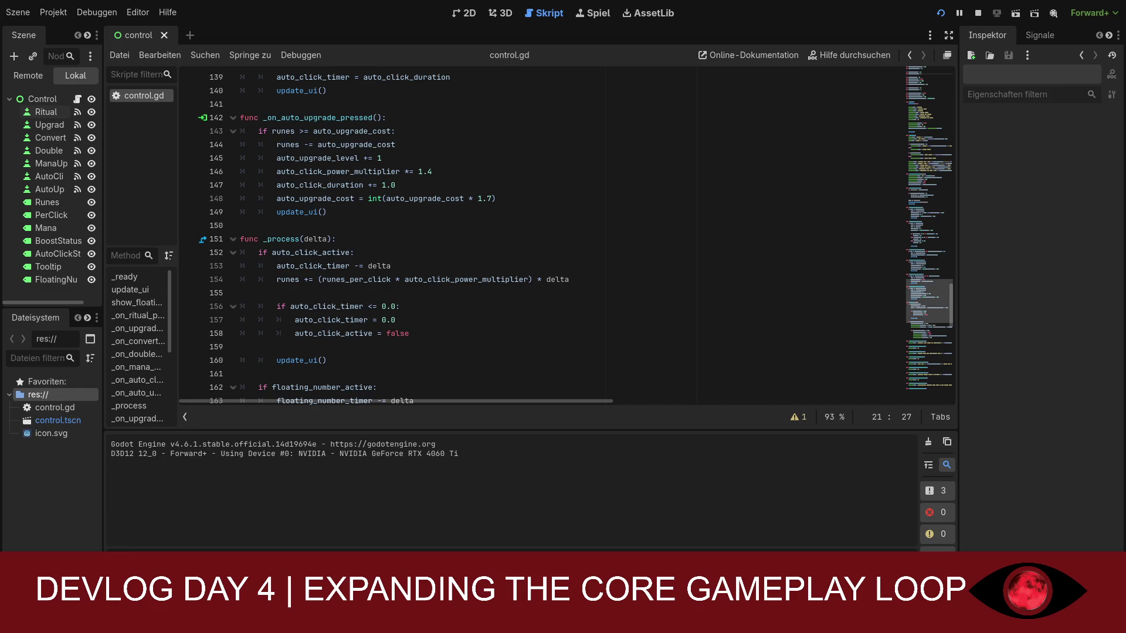
# - Scroll control.gd back up to line 1 and its variable declarations
pyautogui.scroll(1, 929, 299)
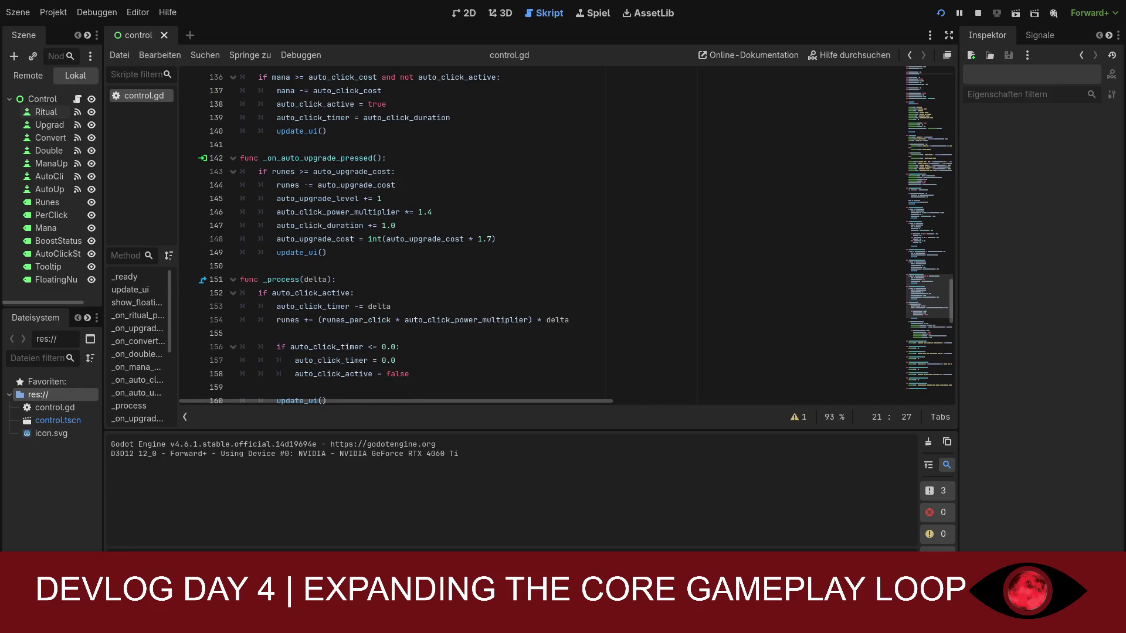
pyautogui.scroll(15, 929, 282)
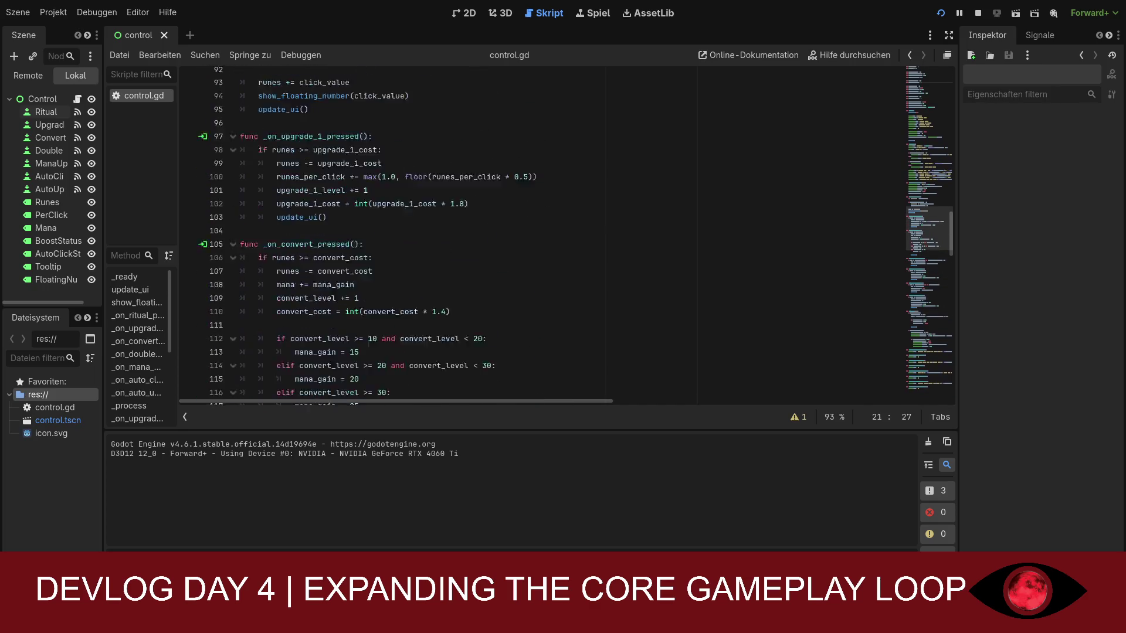
pyautogui.scroll(20, 930, 282)
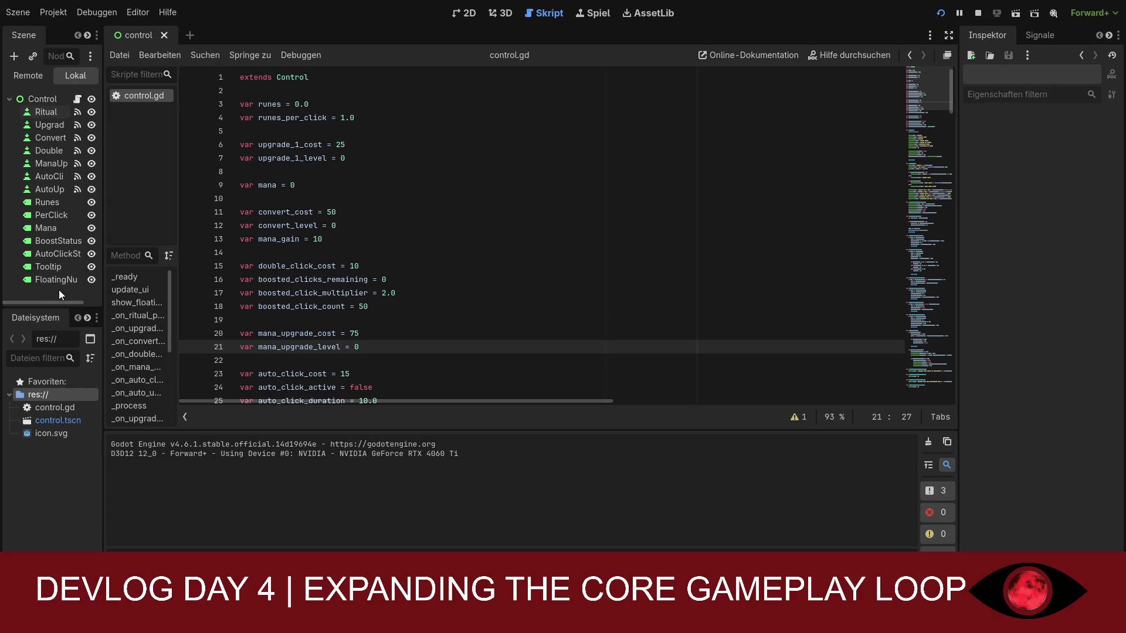
# - Rename the ProgressBar node to ExpBar
pyautogui.click(36, 101)
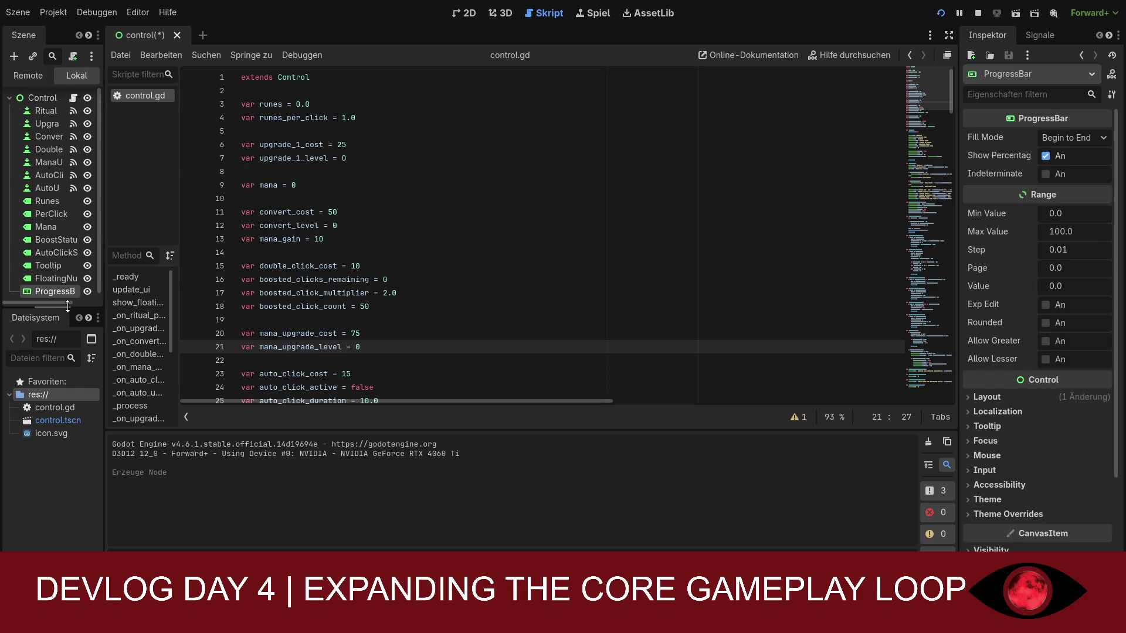
pyautogui.scroll(-1, 52, 287)
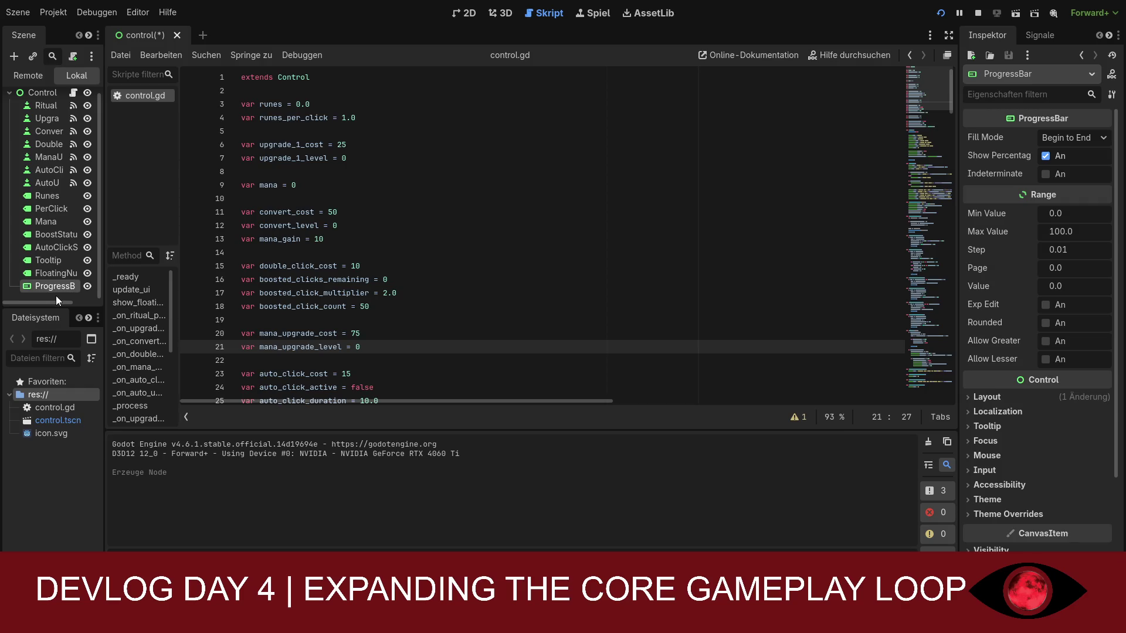
pyautogui.write('ExpBar')
pyautogui.press('Return')
# - Add a Label named ExpText and move it just above ExpBar in the scene tree
pyautogui.scroll(1, 47, 239)
pyautogui.click(40, 102)
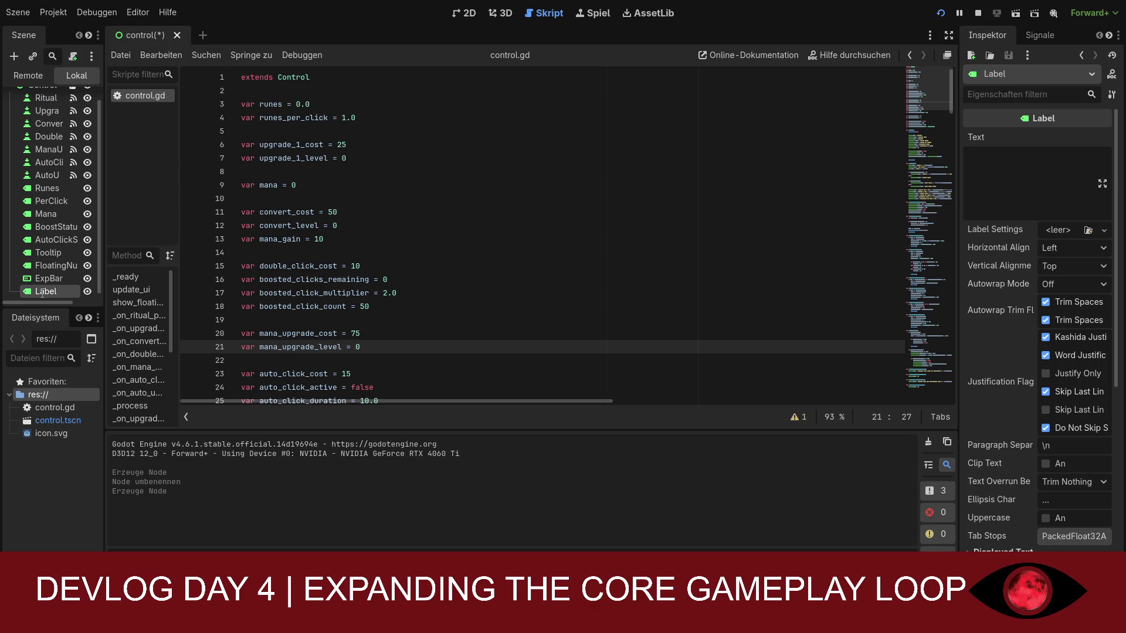
pyautogui.write('ExpText')
pyautogui.press('Return')
pyautogui.moveTo(39, 291); pyautogui.dragTo(47, 273)
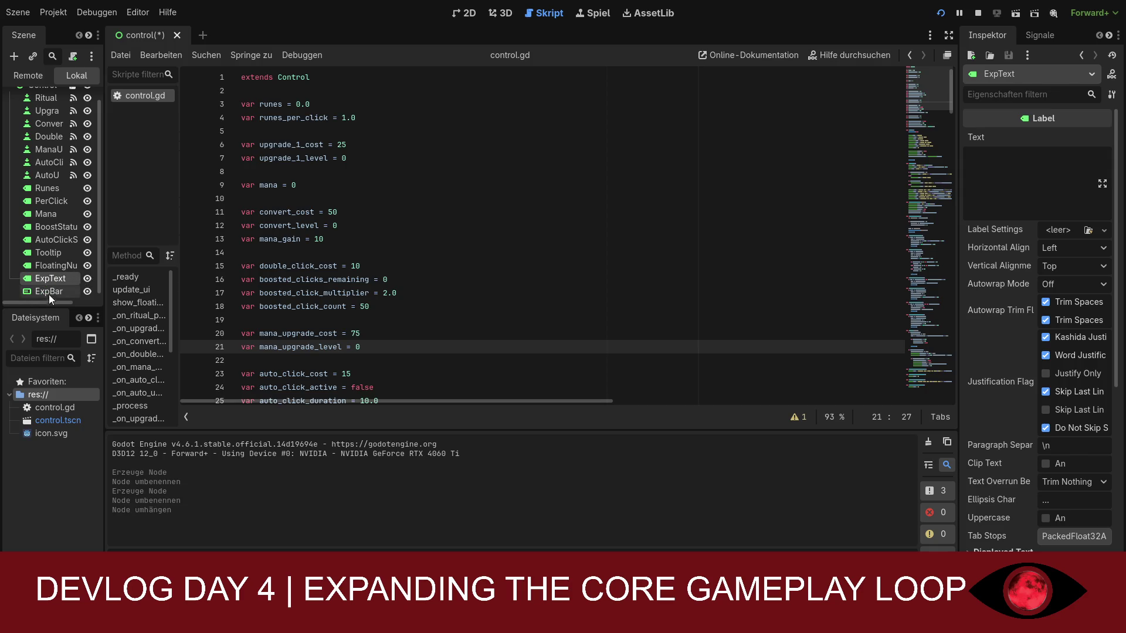
pyautogui.scroll(1, 41, 87)
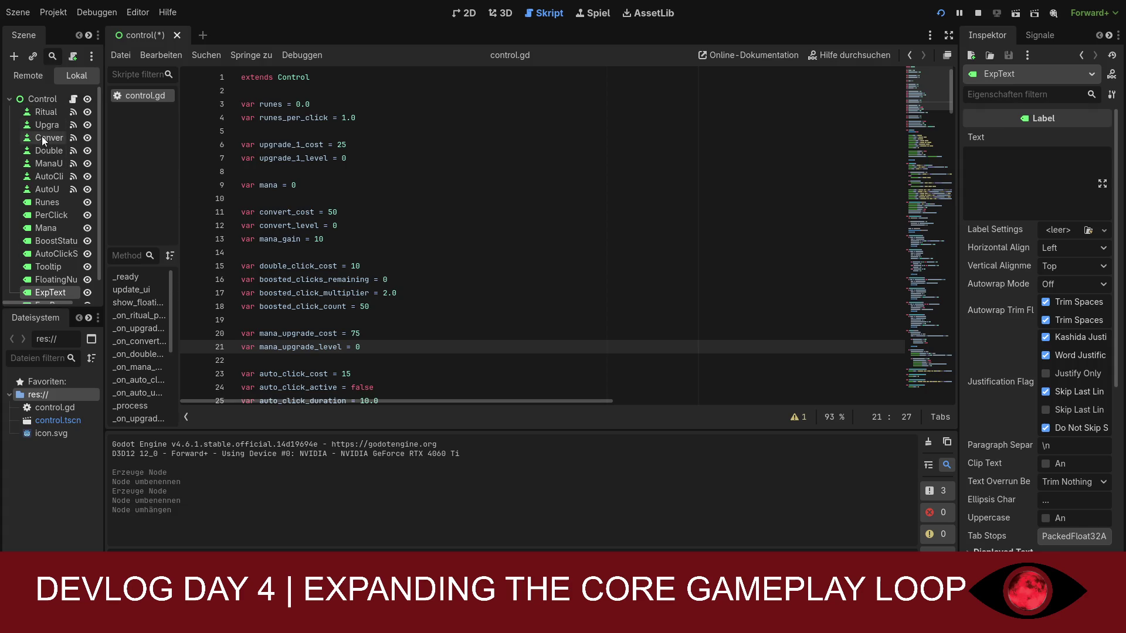
# - Add a ForbiddenRitual Button under the Control root and show its signals
pyautogui.click(52, 100)
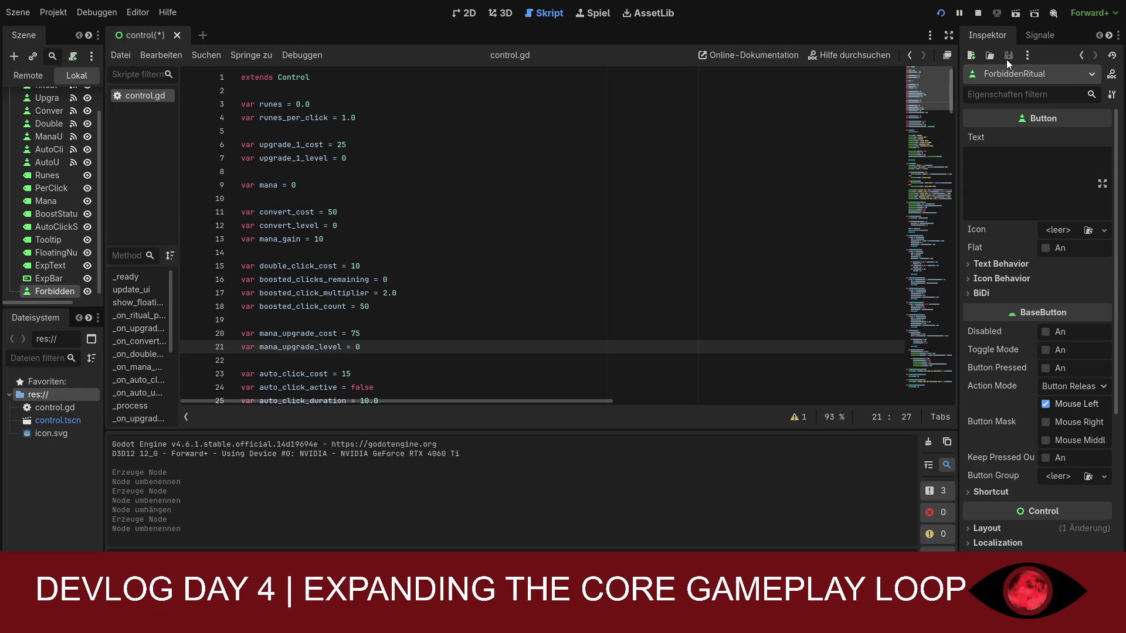
pyautogui.click(1040, 35)
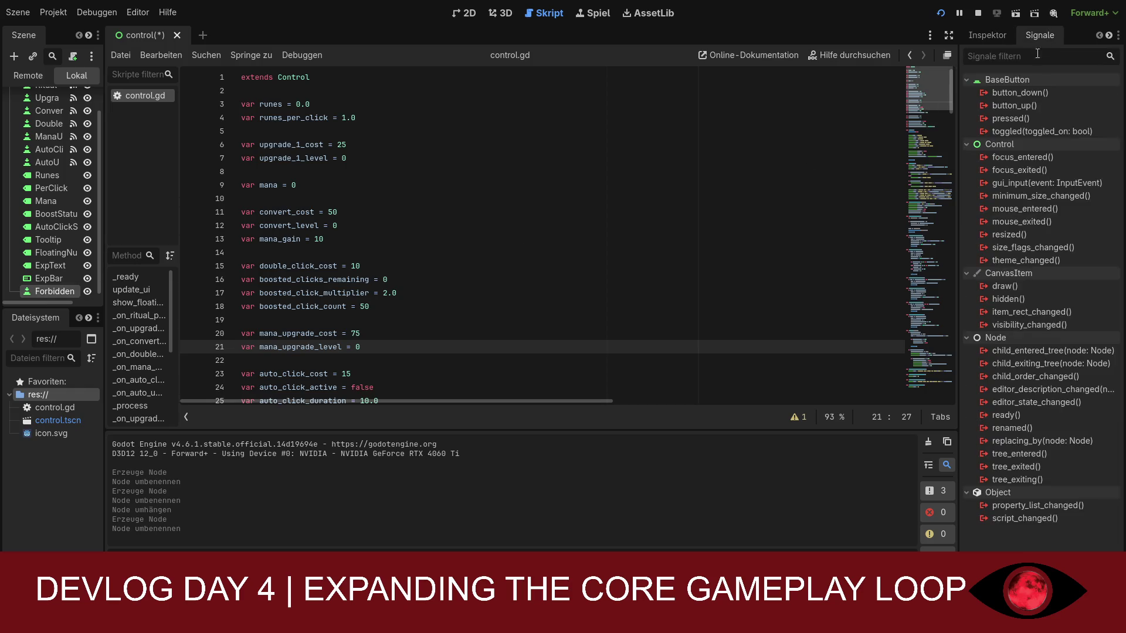
# - Connect ForbiddenRitual's pressed(), mouse_entered() and mouse_exited() signals to new handlers in control.gd
pyautogui.click(1009, 118)
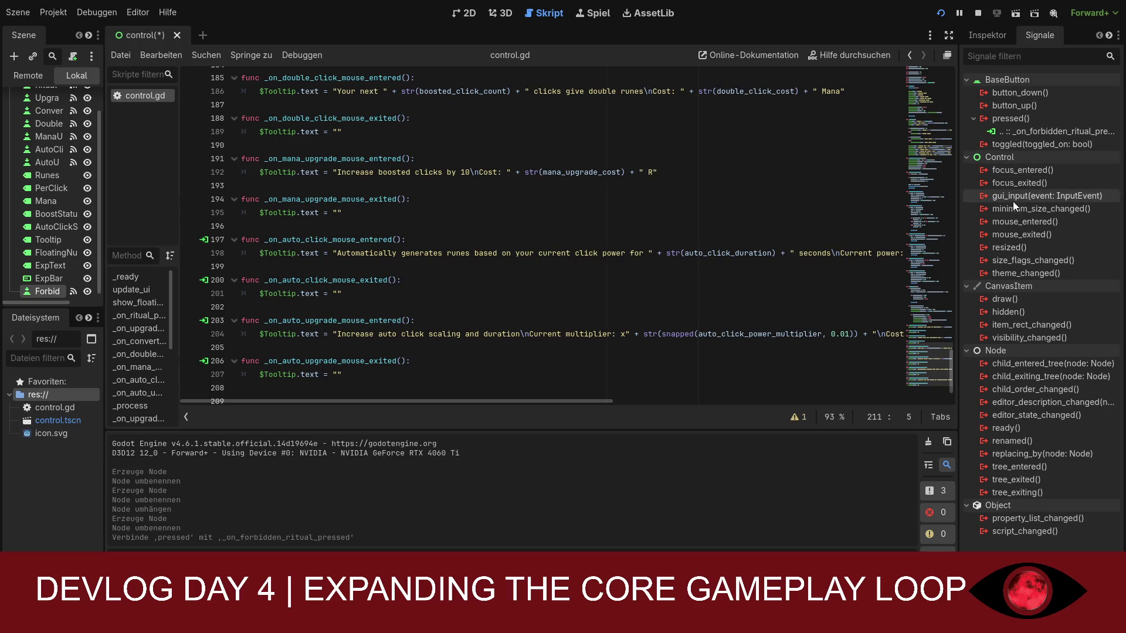
pyautogui.click(1026, 222)
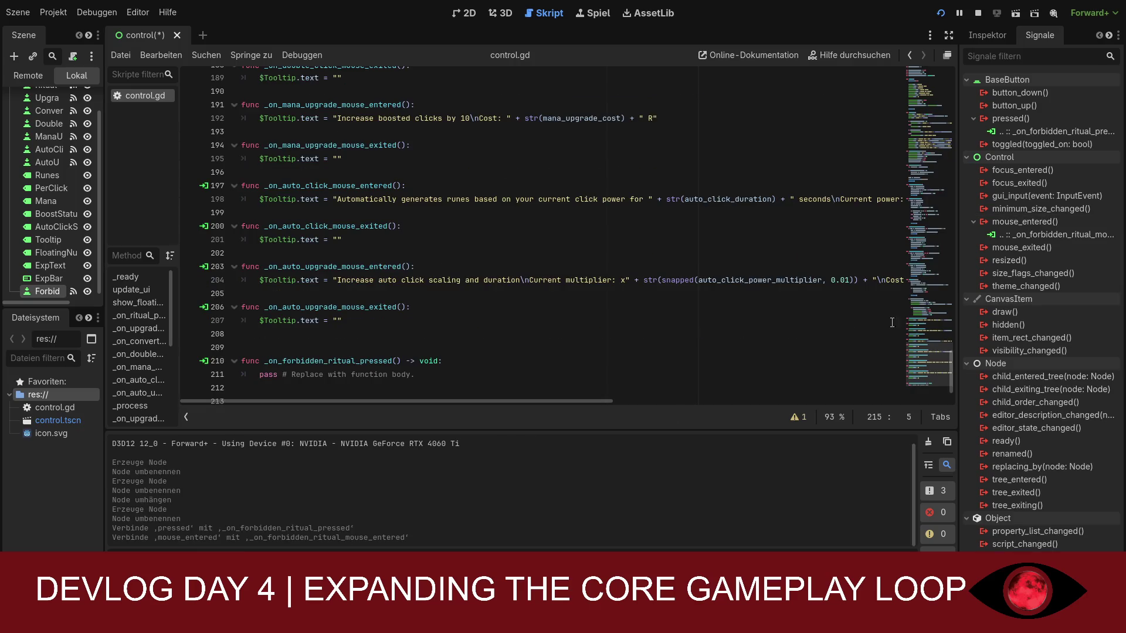
pyautogui.click(1022, 249)
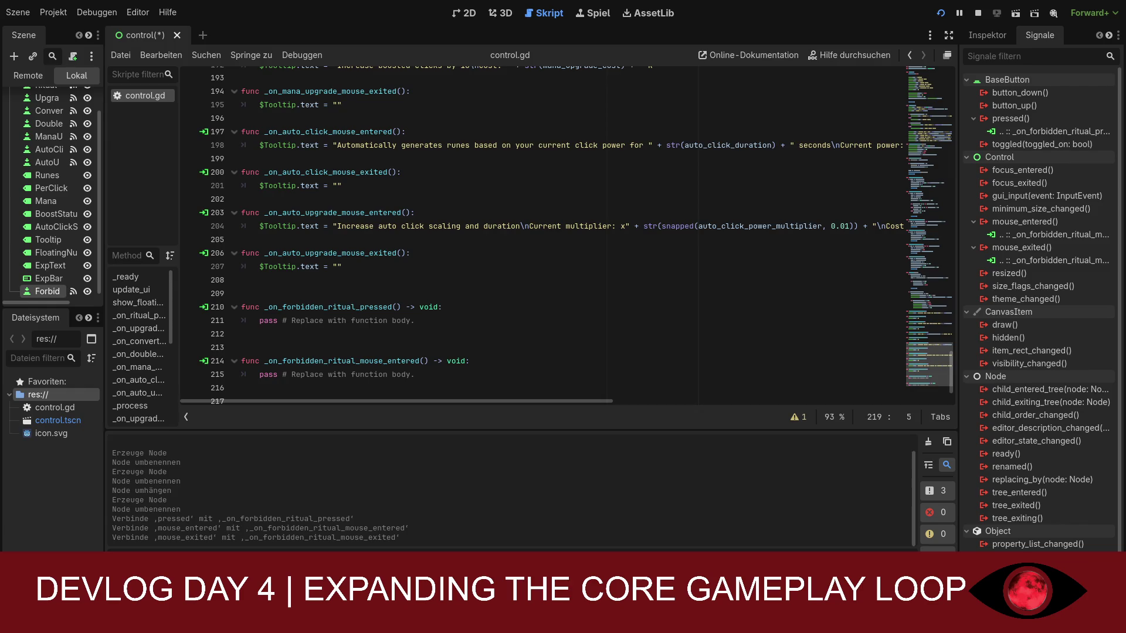
# - Declare exp_value 0.0, exp_max 100.0, exp_per_click 1.0 and forbidden ritual variables after auto_upgrade_level
pyautogui.scroll(15, 543, 235)
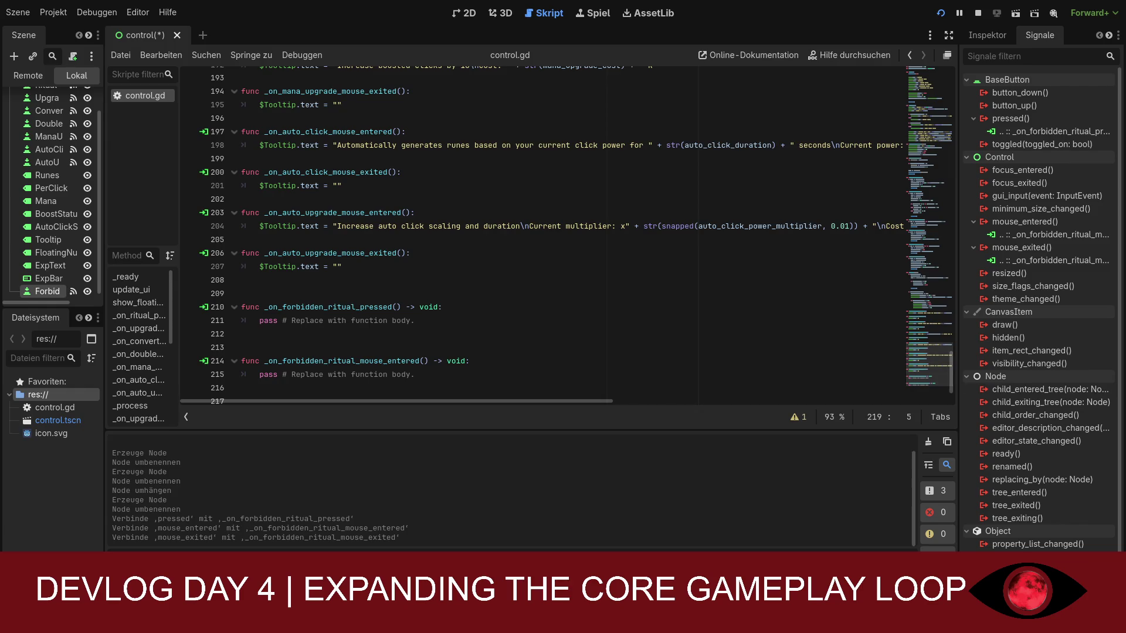
pyautogui.scroll(13, 542, 234)
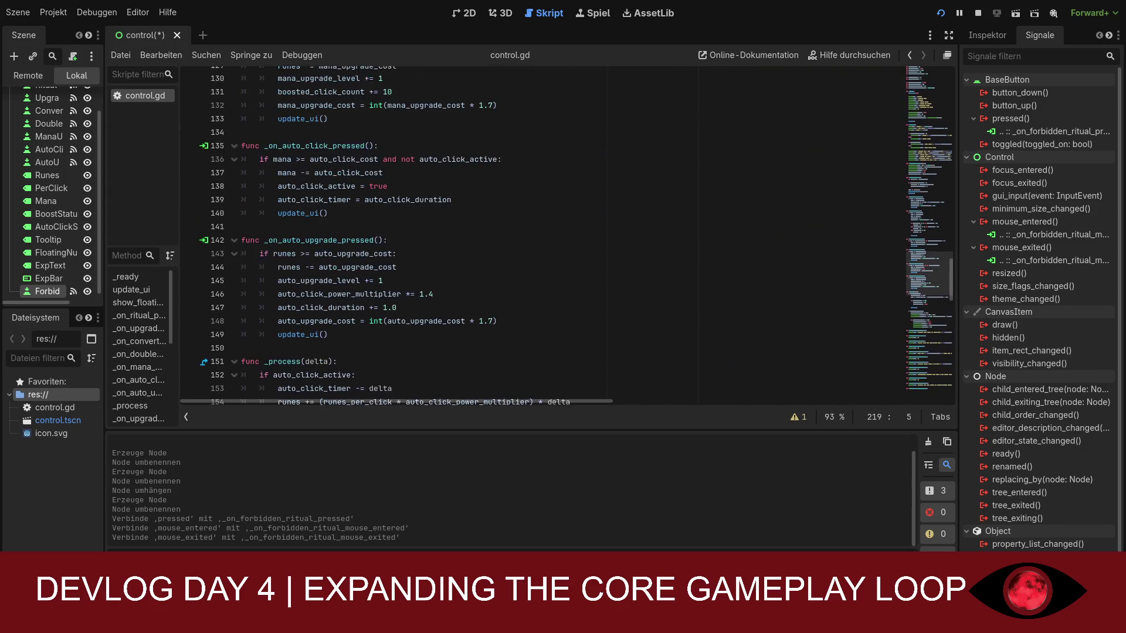
pyautogui.scroll(12, 542, 234)
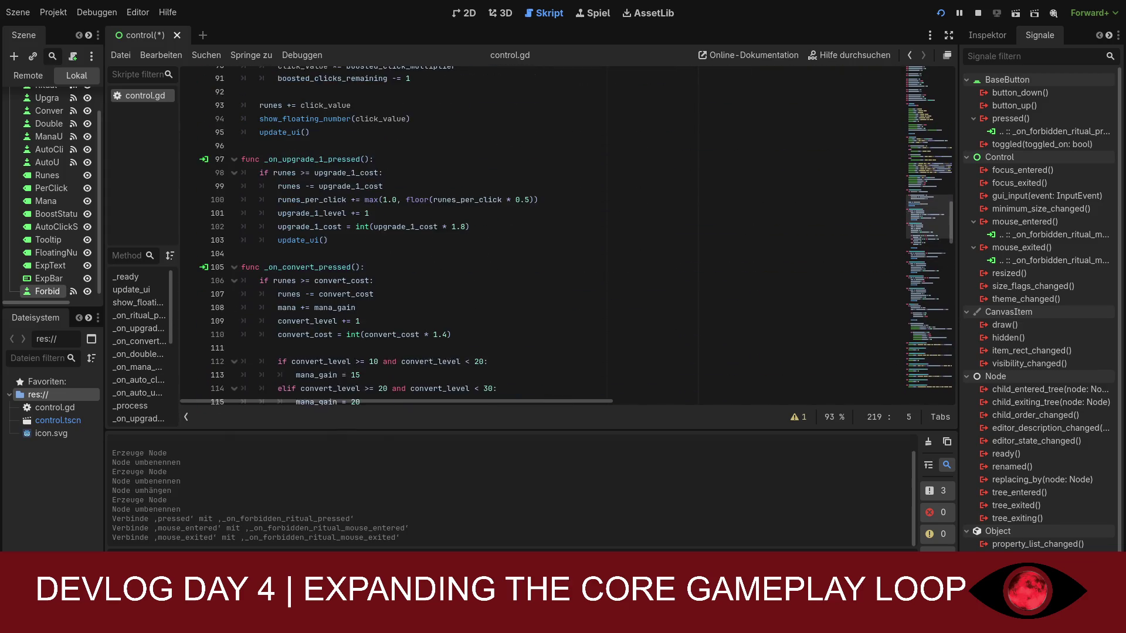
pyautogui.scroll(10, 543, 235)
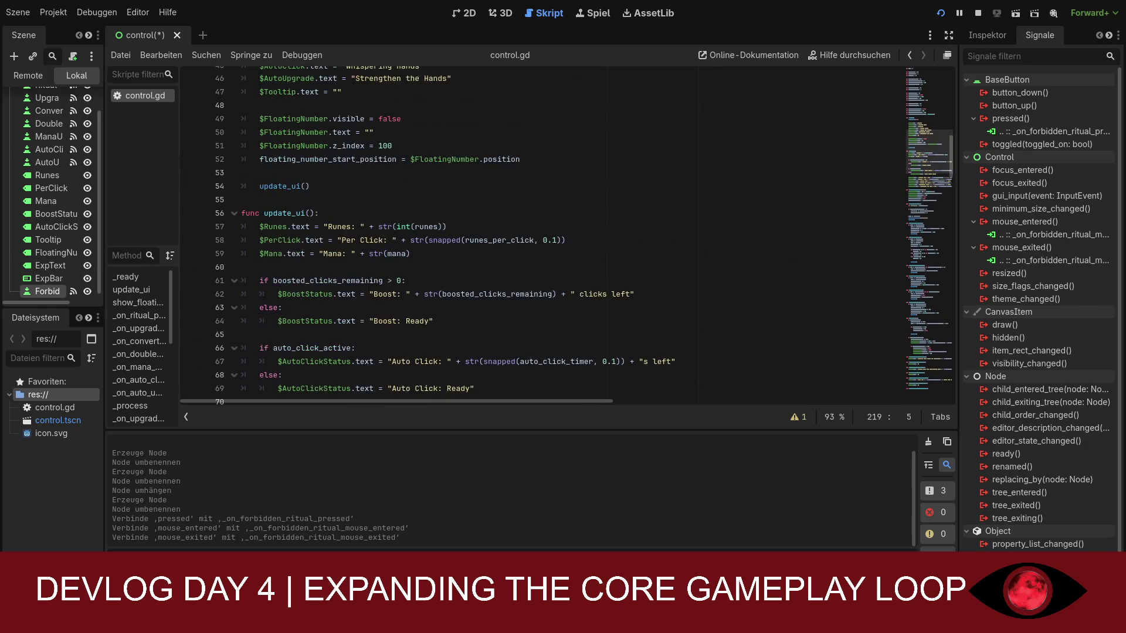
pyautogui.click(483, 213)
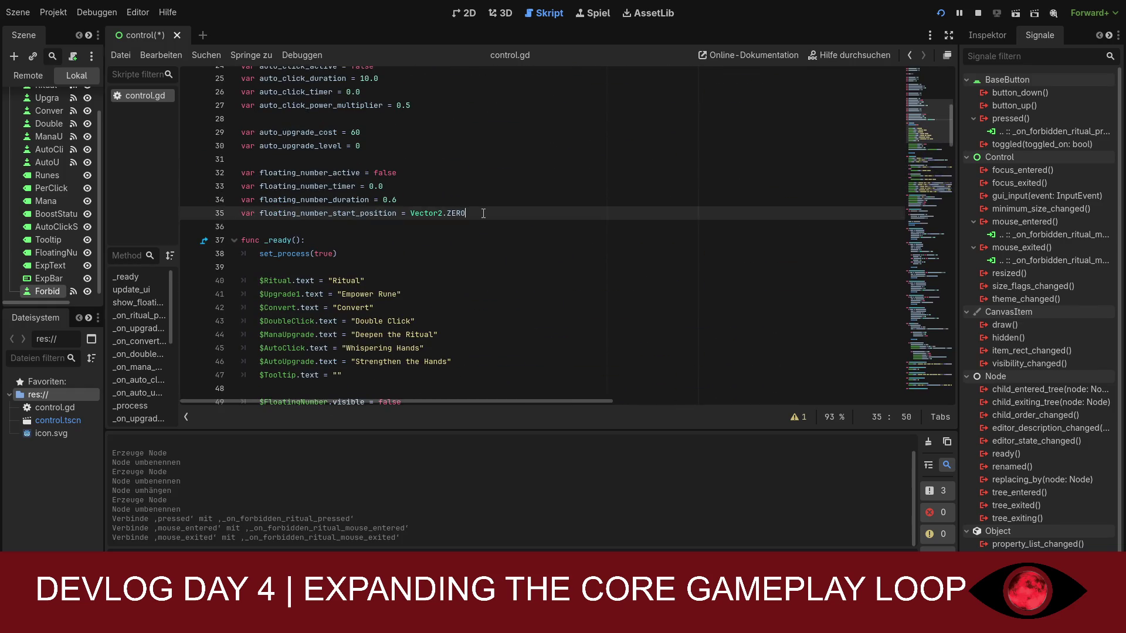
pyautogui.press('Return')
pyautogui.press('Return')
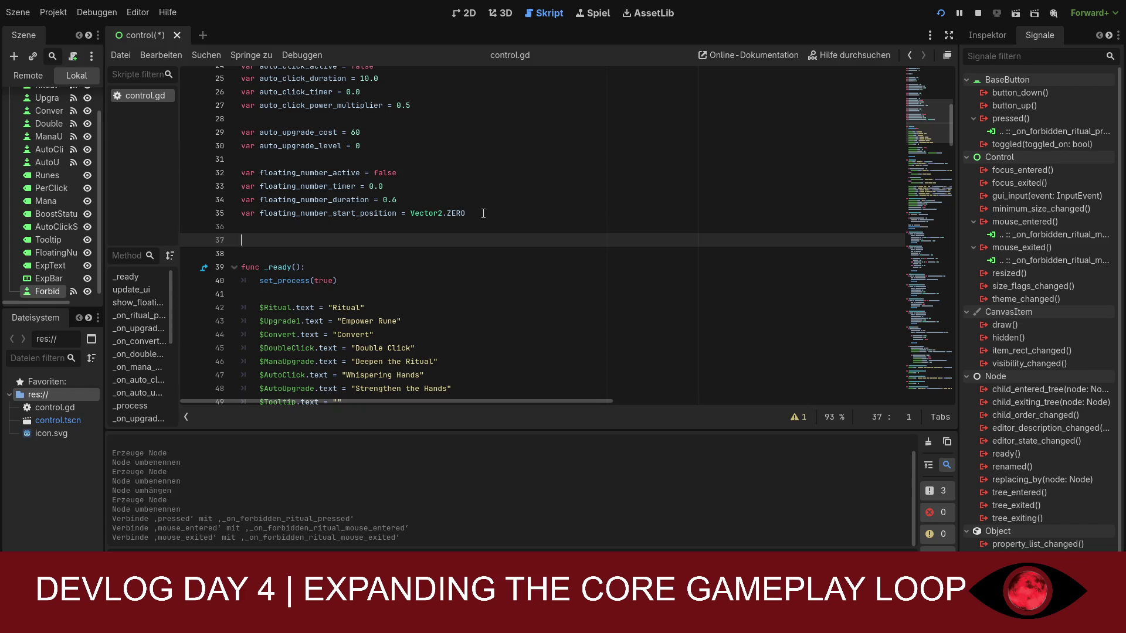
pyautogui.click(377, 148)
pyautogui.press('Return')
pyautogui.press('Return')
pyautogui.write('var exp_value = 0.0 var exp_max = 100.0 var exp_per_click = 1.0  var forbidden_ritual_cost = 200 var forbidden_ritual_level = 0 var forbidden_ritual_multiplier = 25')
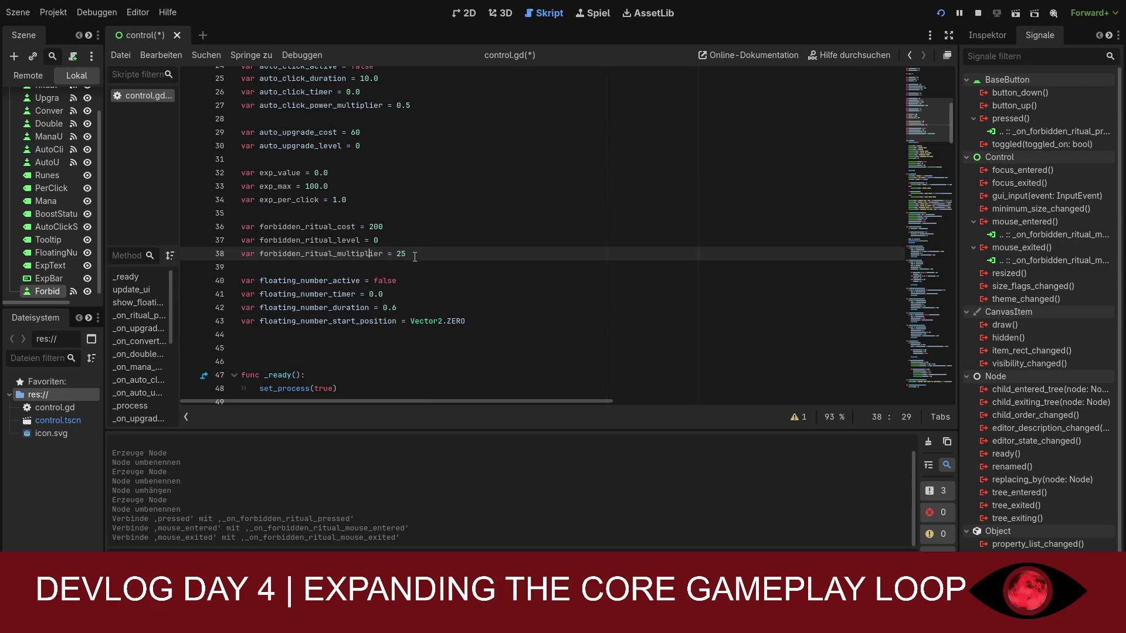
# - Review the new EXP and forbidden ritual declarations, then save control.gd
pyautogui.click(305, 227)
pyautogui.click(291, 216)
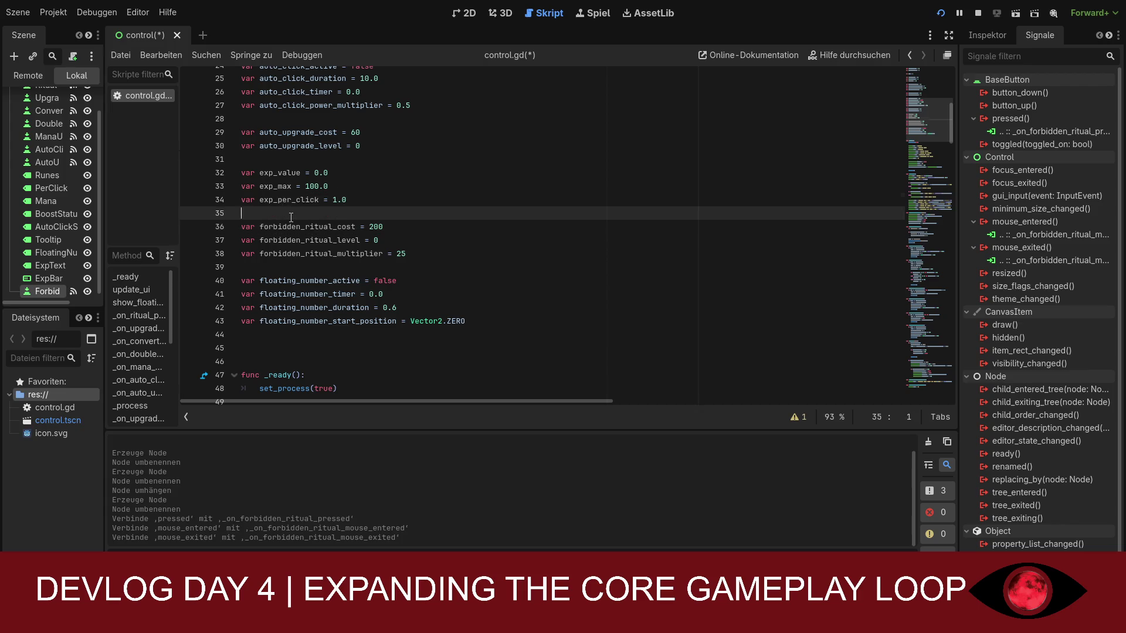
pyautogui.click(370, 200)
pyautogui.click(275, 172)
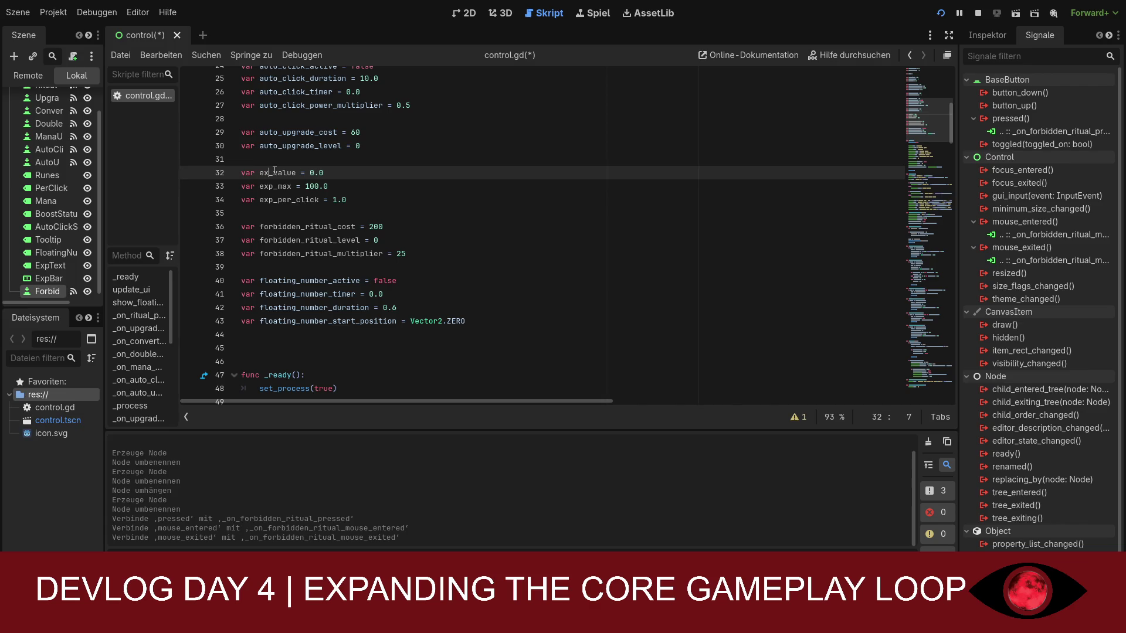
pyautogui.click(434, 213)
pyautogui.scroll(-1, 438, 240)
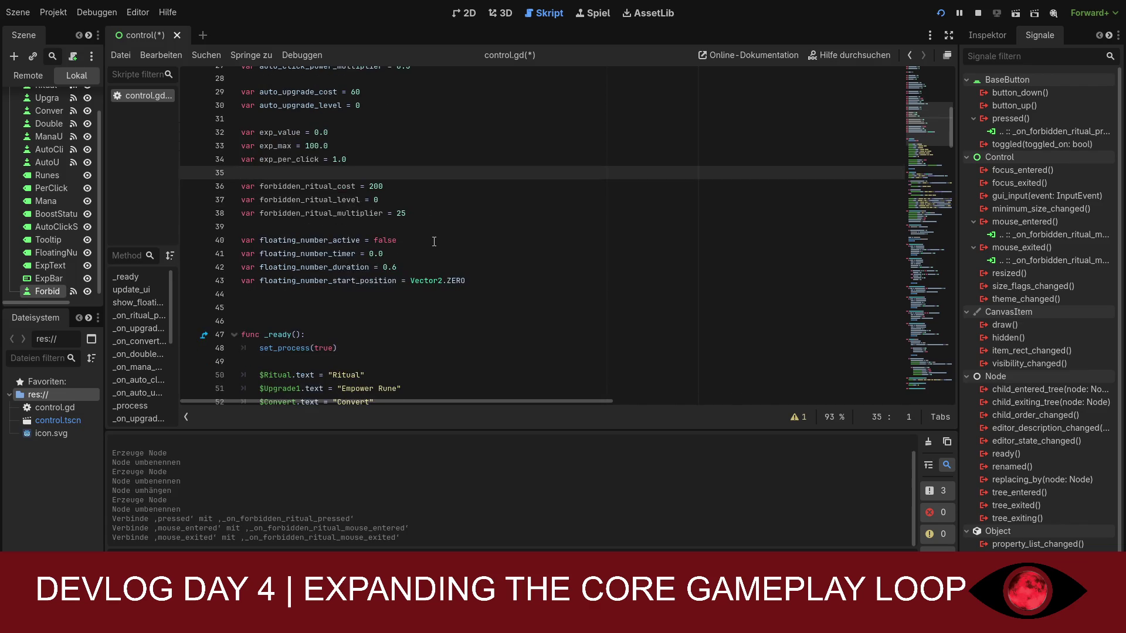
pyautogui.hotkey('ctrl', 's')
pyautogui.scroll(-2, 510, 235)
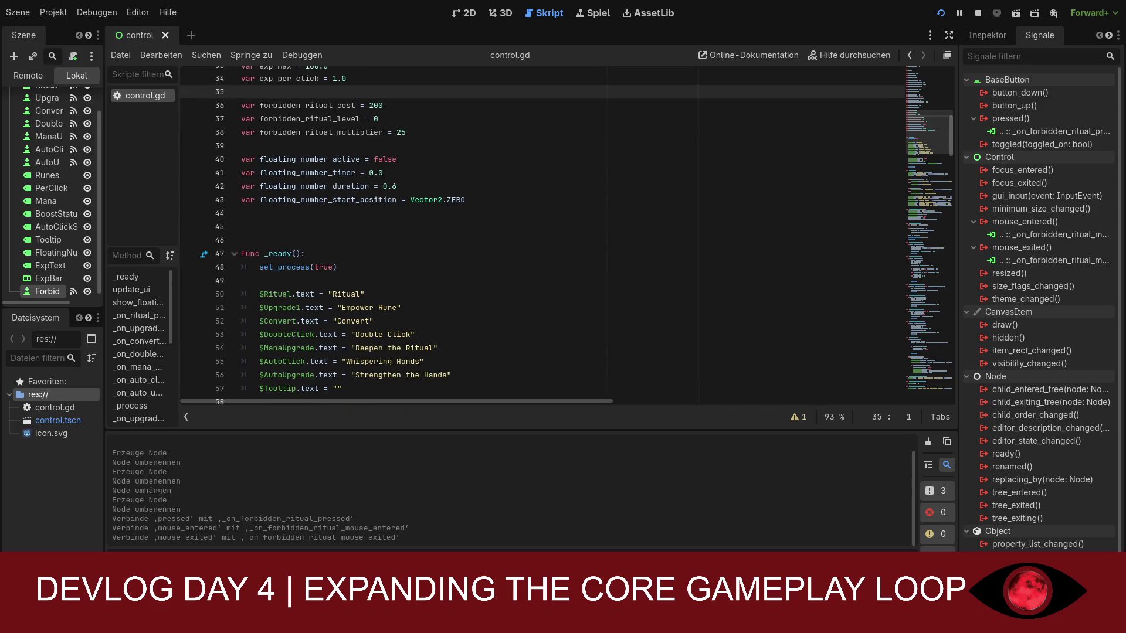
# - Replace the _ready body with a version that sets up ExpBar and the Forbidden Ritual text
pyautogui.moveTo(241, 253)
pyautogui.mouseDown()
pyautogui.moveTo(411, 294)
pyautogui.moveTo(414, 316)
pyautogui.mouseUp()
pyautogui.scroll(-4, 337, 267)
pyautogui.write('func _ready(): \tset_process(true)  \t$Ritual.text = "Ritual" \t$Upgrade1.text = "Empower Rune" \t$Convert.text = "Convert" \t$DoubleClick.text = "Double Click" \t$ManaUpgrade.text = "Deepen the Ritual" \t$AutoClick.text = "Whispering Hands" \t$AutoUpgrade.text = "Strengthen the Hands" \t$ForbiddenRitual.text = "Forbidden Ritual" \t$Tooltip.text = ""  \t$FloatingNumber.visible = false \t$FloatingNumber.text = "" \t$FloatingNumber.z_index = 100 \tfloating_number_start_position = $FloatingNumber.position  \t$ExpBar.max_value = exp_max \t$ExpBar.value = exp_value  \tupdate_ui()')
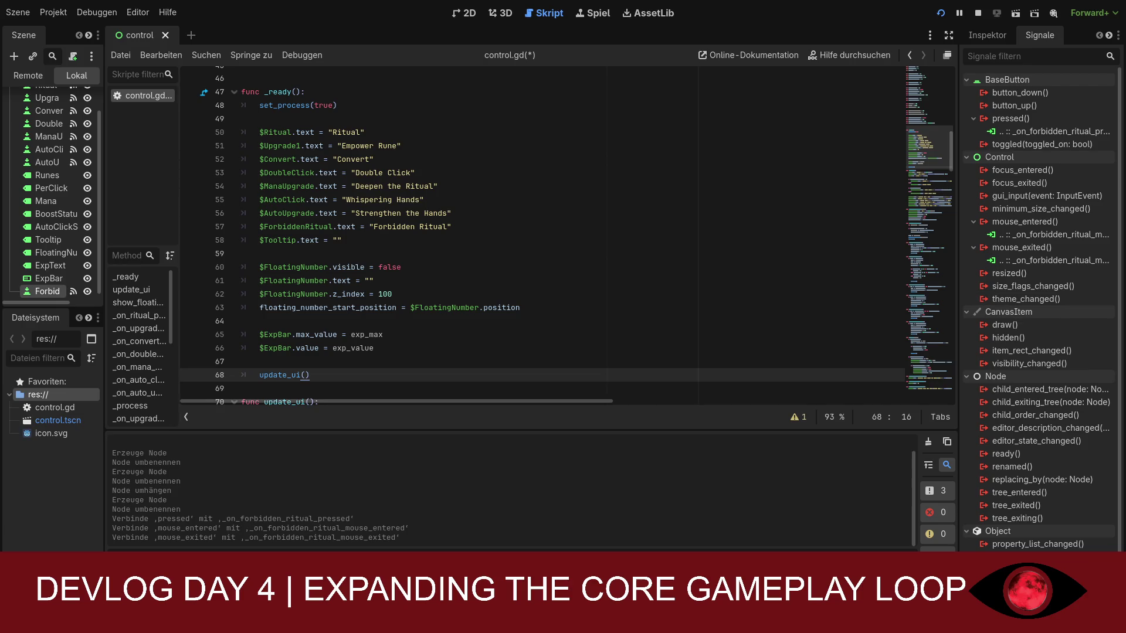
pyautogui.scroll(-3, 542, 235)
pyautogui.scroll(-1, 542, 235)
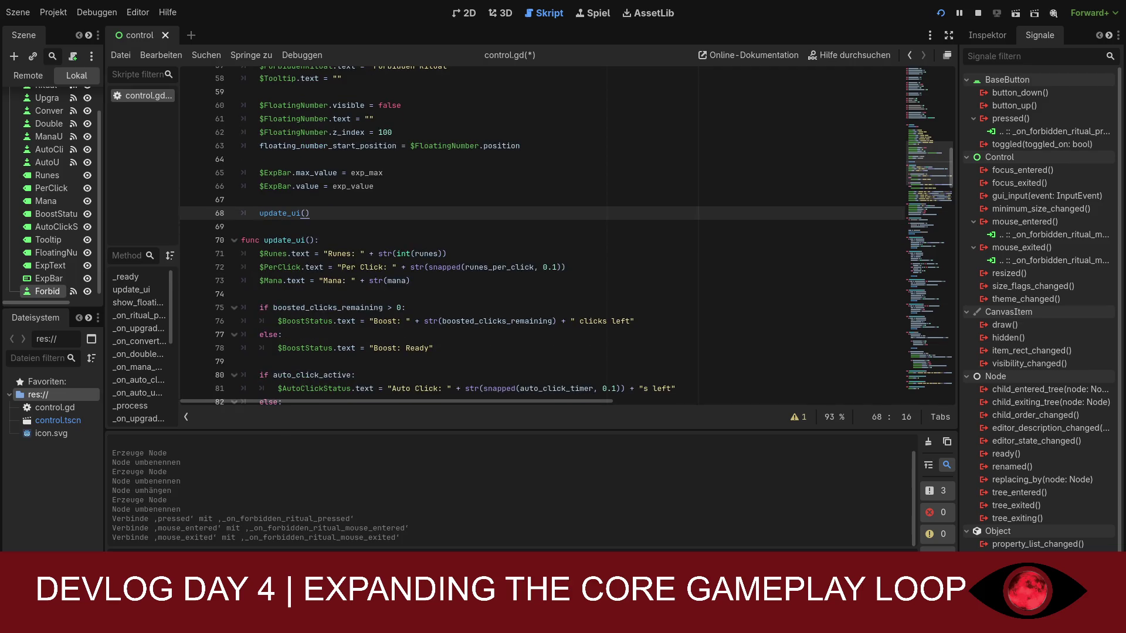
# - Replace update_ui with a version refreshing ExpBar, ExpText and the ForbiddenRitual level and cost label
pyautogui.moveTo(241, 240)
pyautogui.mouseDown()
pyautogui.moveTo(563, 270)
pyautogui.moveTo(528, 347)
pyautogui.moveTo(471, 249)
pyautogui.mouseUp()
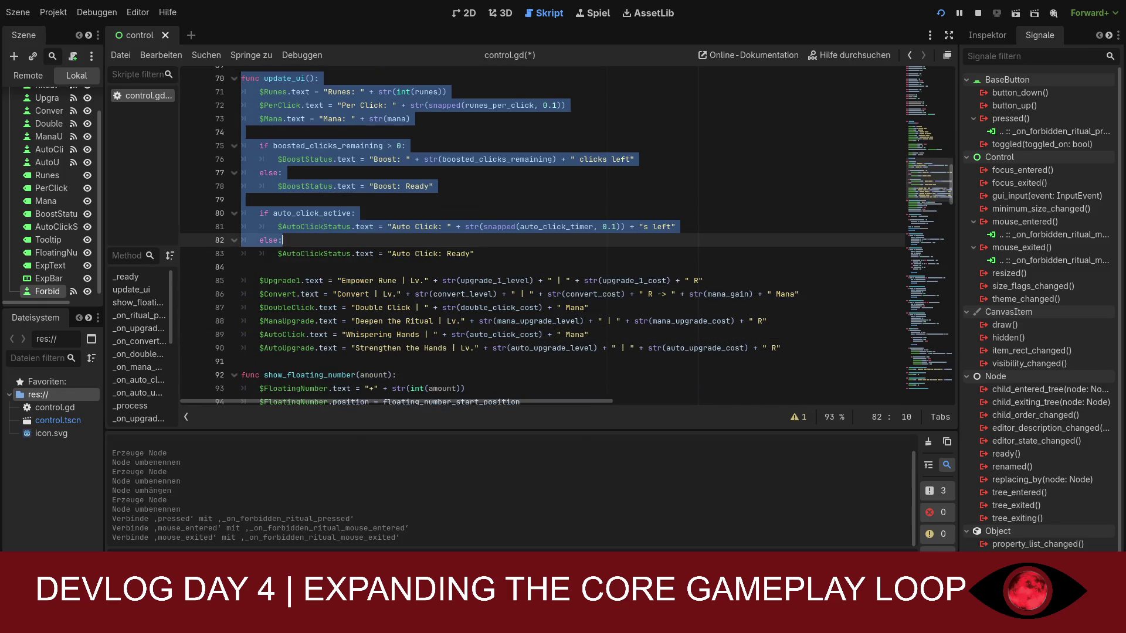
pyautogui.scroll(-2, 562, 355)
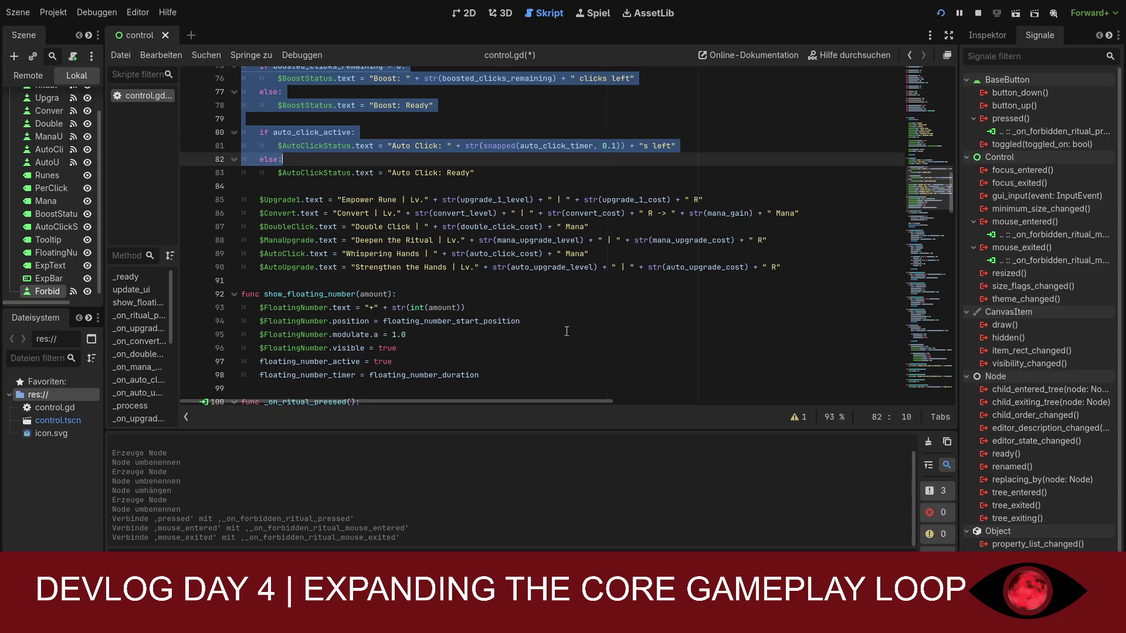
pyautogui.moveTo(765, 261)
pyautogui.mouseDown()
pyautogui.moveTo(528, 265)
pyautogui.moveTo(263, 117)
pyautogui.moveTo(242, 158)
pyautogui.mouseUp()
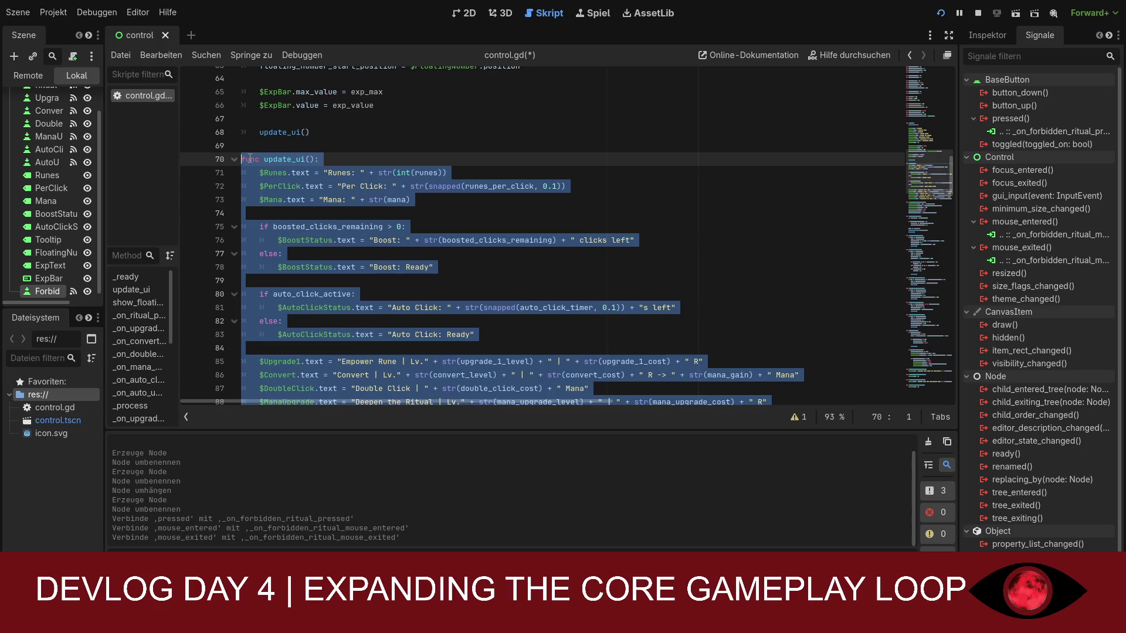
pyautogui.moveTo(249, 158)
pyautogui.mouseDown()
pyautogui.moveTo(522, 334)
pyautogui.moveTo(794, 348)
pyautogui.mouseUp()
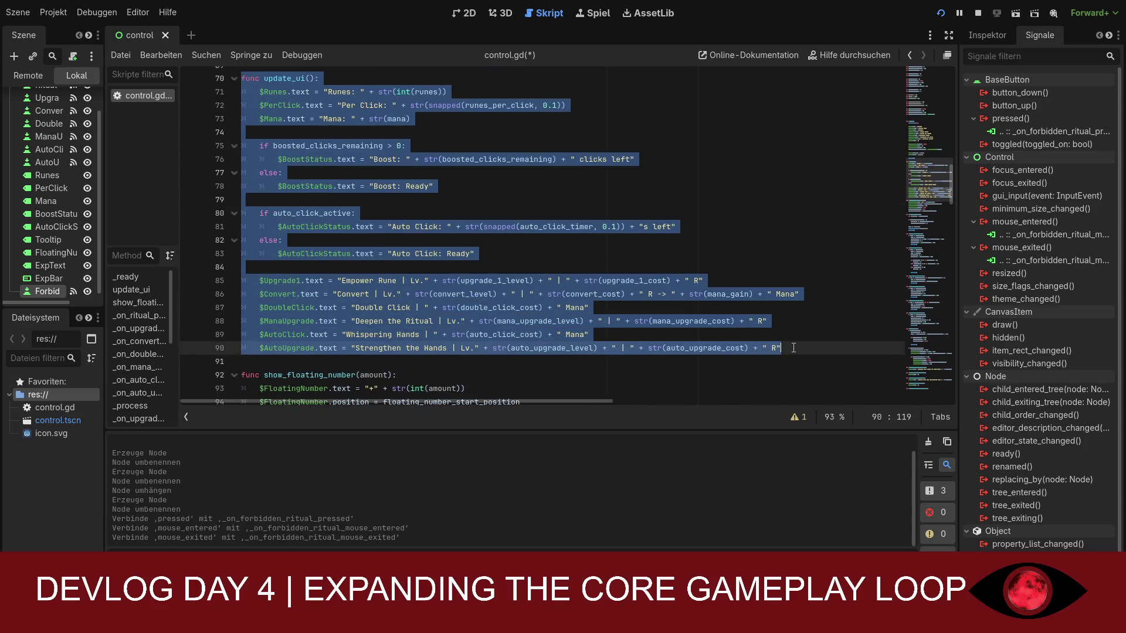
pyautogui.hotkey('ctrl', 'v')
pyautogui.scroll(-2, 616, 334)
pyautogui.scroll(5, 587, 336)
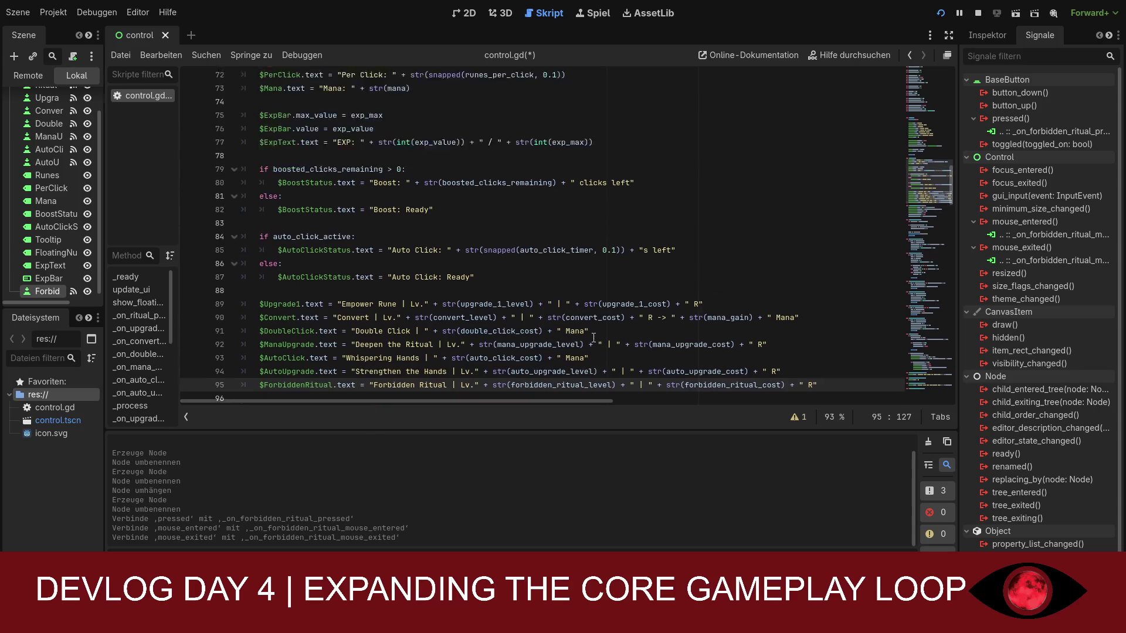
pyautogui.scroll(-1, 555, 339)
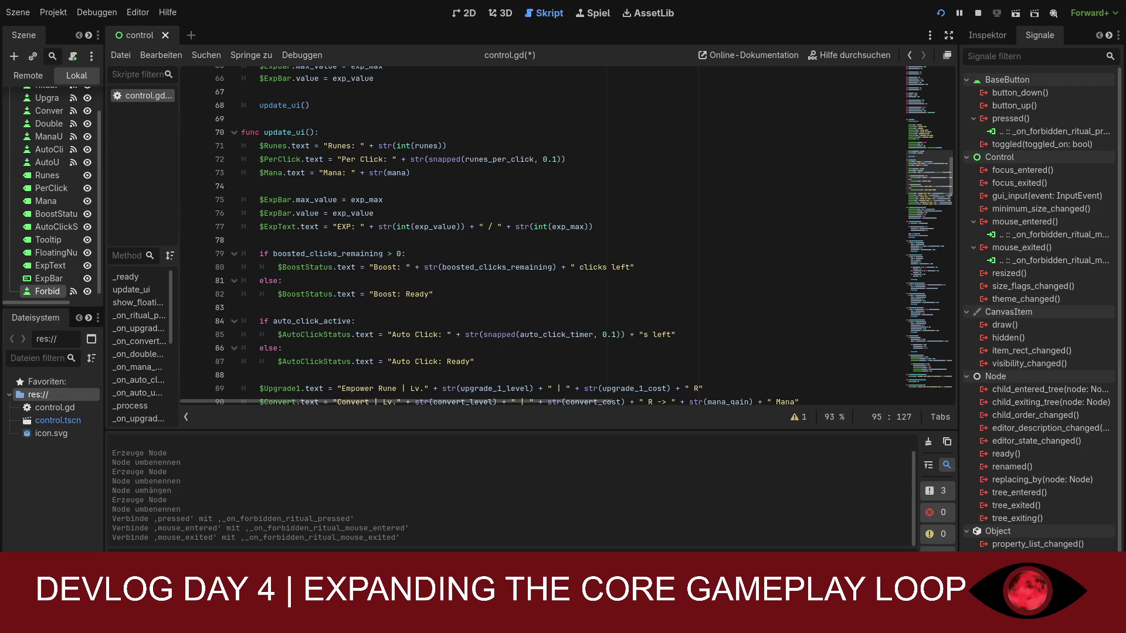
pyautogui.scroll(-6, 567, 234)
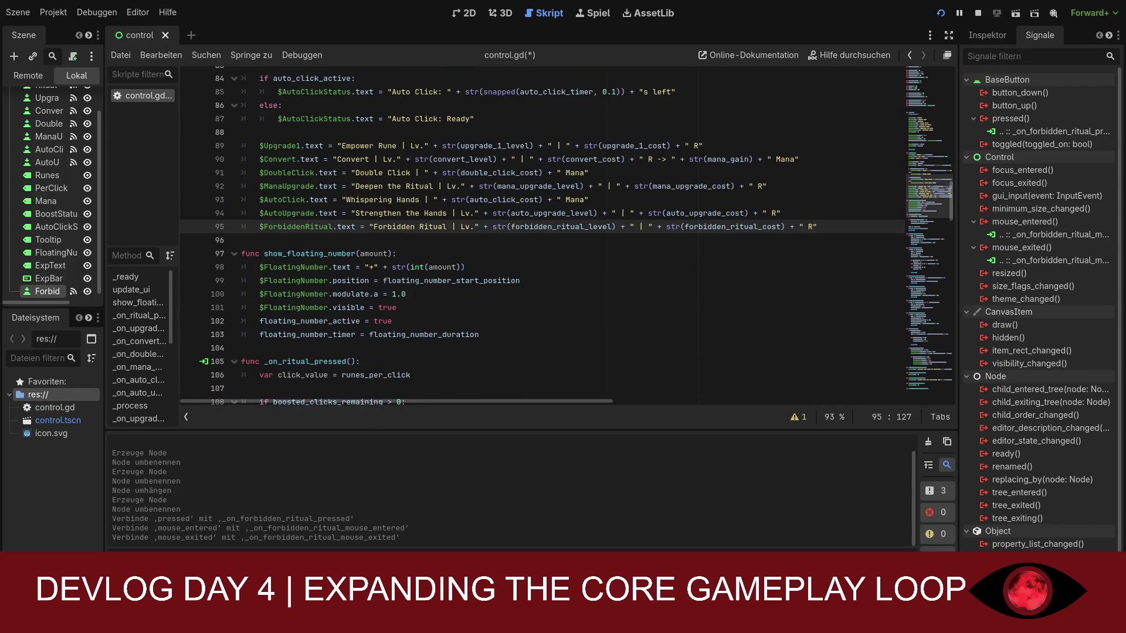
pyautogui.scroll(-4, 567, 235)
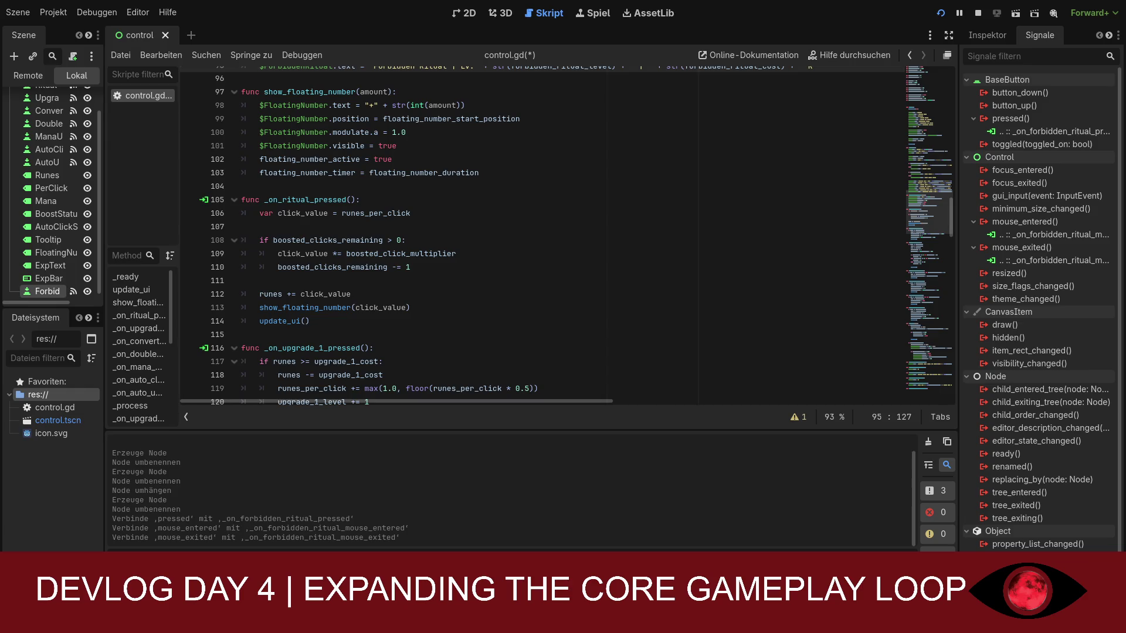
# - Replace _on_ritual_pressed with a version adding exp_value = min(exp_max, exp_value + exp_per_click)
pyautogui.moveTo(309, 321)
pyautogui.mouseDown()
pyautogui.moveTo(258, 321)
pyautogui.moveTo(240, 200)
pyautogui.mouseUp()
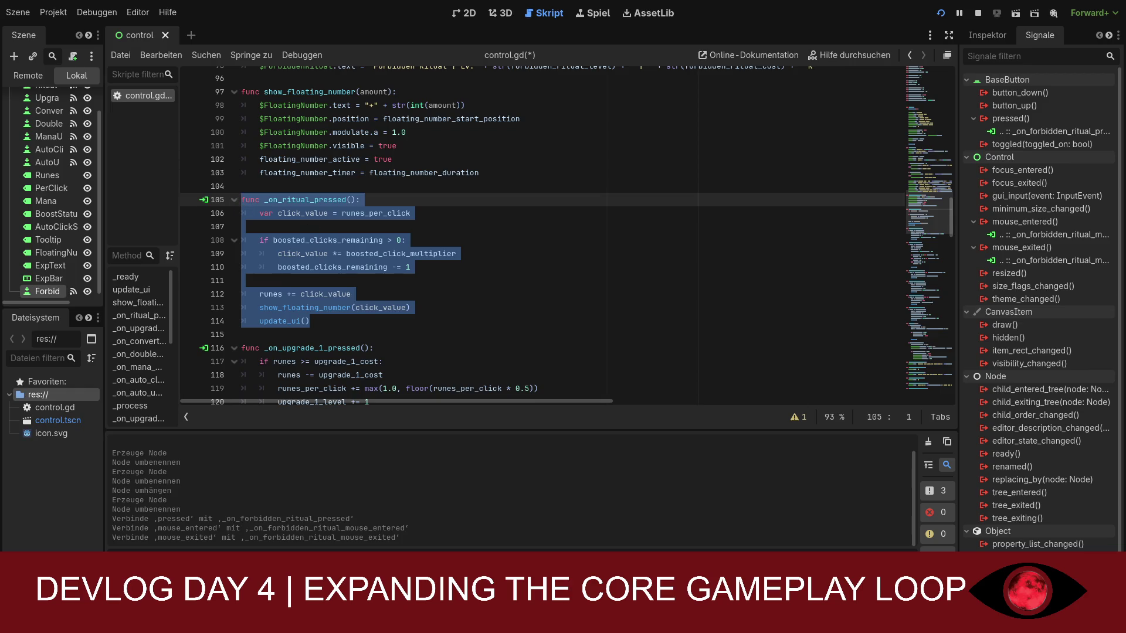
pyautogui.moveTo(309, 322); pyautogui.dragTo(247, 201)
pyautogui.write('func _on_ritual_pressed(): \tvar click_value = runes_per_click  \tif boosted_clicks_remaining > 0: \t\tclick_value *= boosted_click_multiplier \t\tboosted_clicks_remaining -= 1  \trunes += click_value \texp_value = min(exp_max, exp_value + exp_per_click)  \tshow_floating_number(click_value) \tupdate_ui()')
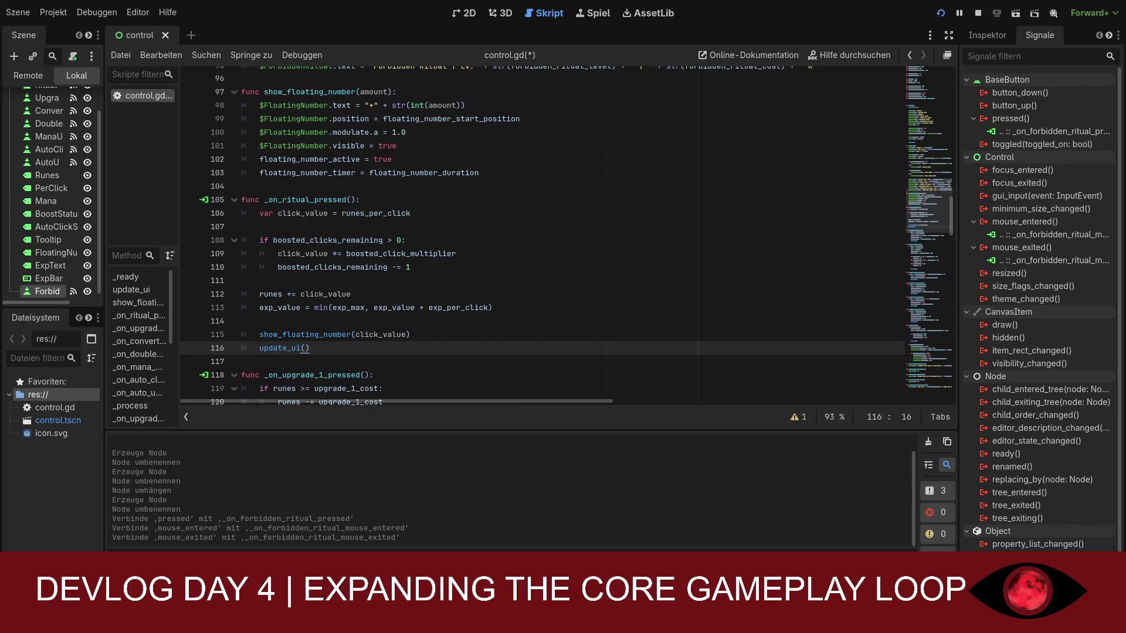
pyautogui.scroll(-6, 542, 235)
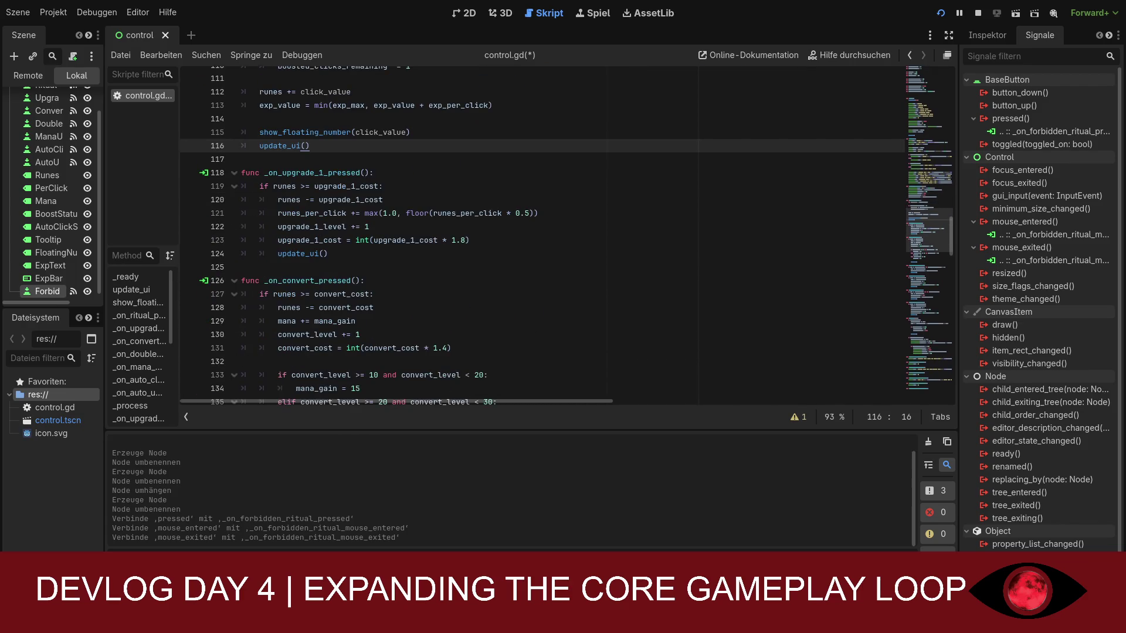
pyautogui.scroll(-9, 543, 235)
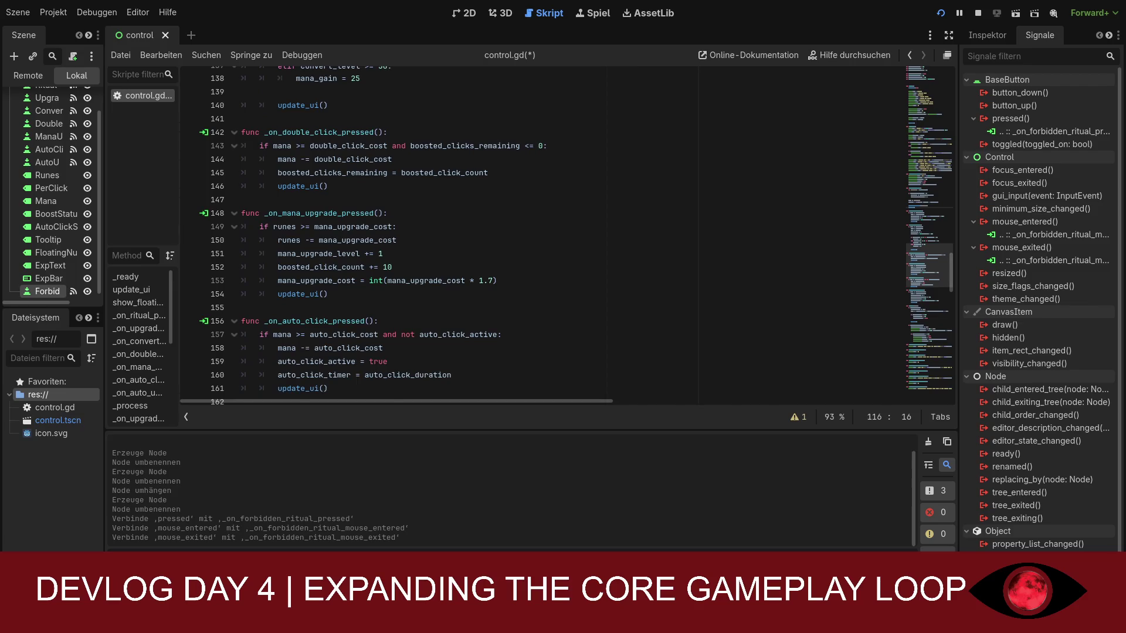
pyautogui.scroll(-1, 542, 235)
pyautogui.scroll(-2, 378, 307)
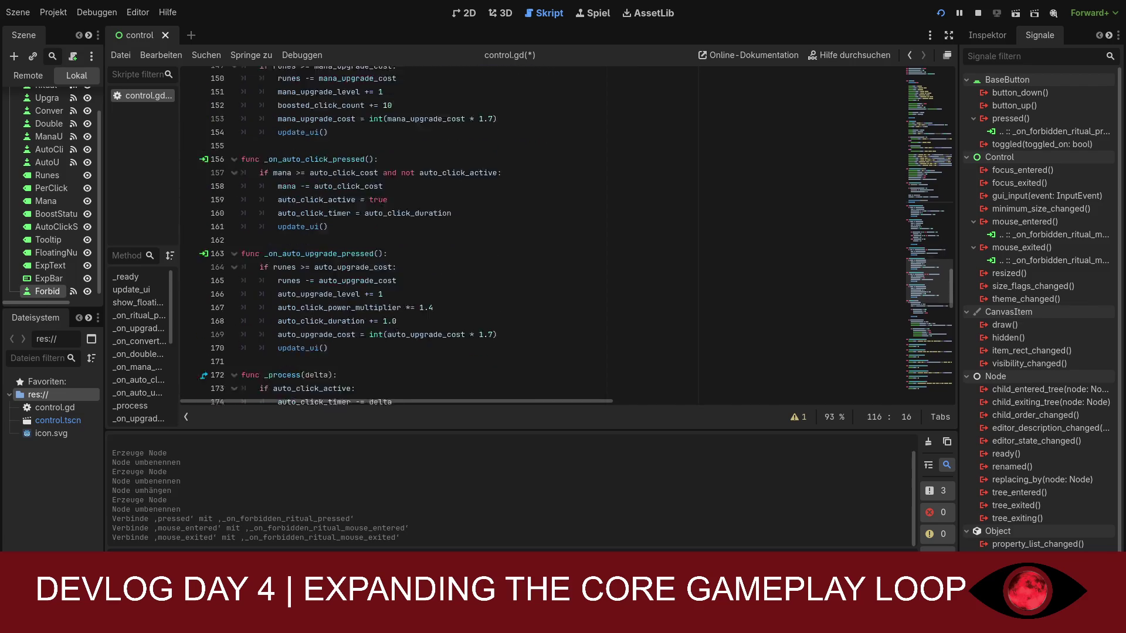
# - Paste a full _on_forbidden_ritual_pressed granting runes_per_click × forbidden_ritual_multiplier and raising cost ×1.9
pyautogui.click(379, 307)
pyautogui.press('Return')
pyautogui.press('Return')
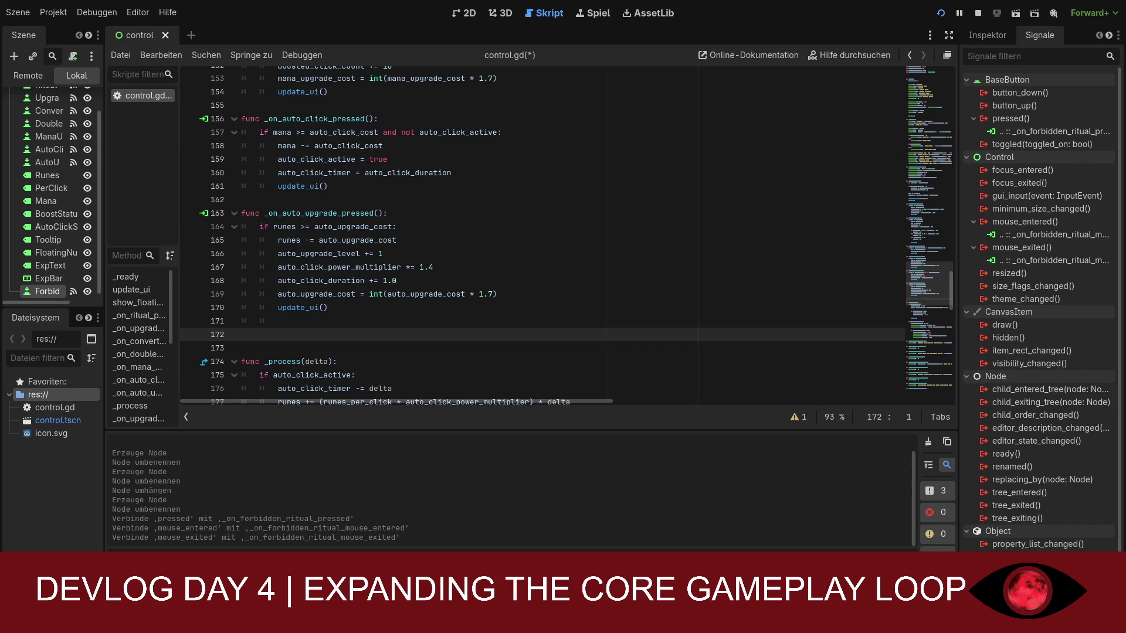
pyautogui.write('func _on_forbidden_ritual_pressed(): \tif runes >= forbidden_ritual_cost: \t\trunes -= forbidden_ritual_cost  \t\tvar ritual_gain = runes_per_click * forbidden_ritual_multiplier \t\trunes += ritual_gain  \t\tforbidden_ritual_level += 1 \t\tforbidden_ritual_cost = int(forbidden_ritual_cost * 1.9)  \t\tshow_floating_number(ritual_gain) \t\tupdate_ui()')
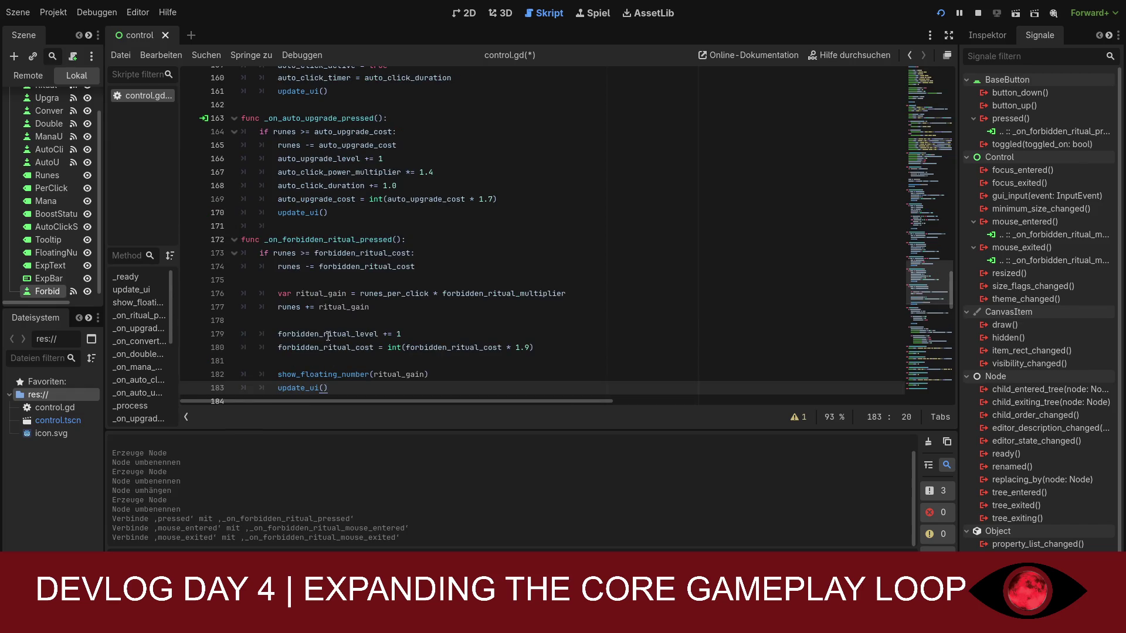
# - Scroll down to the duplicate _on_forbidden_ritual_pressed stub flagged at line 244
pyautogui.scroll(-1, 328, 336)
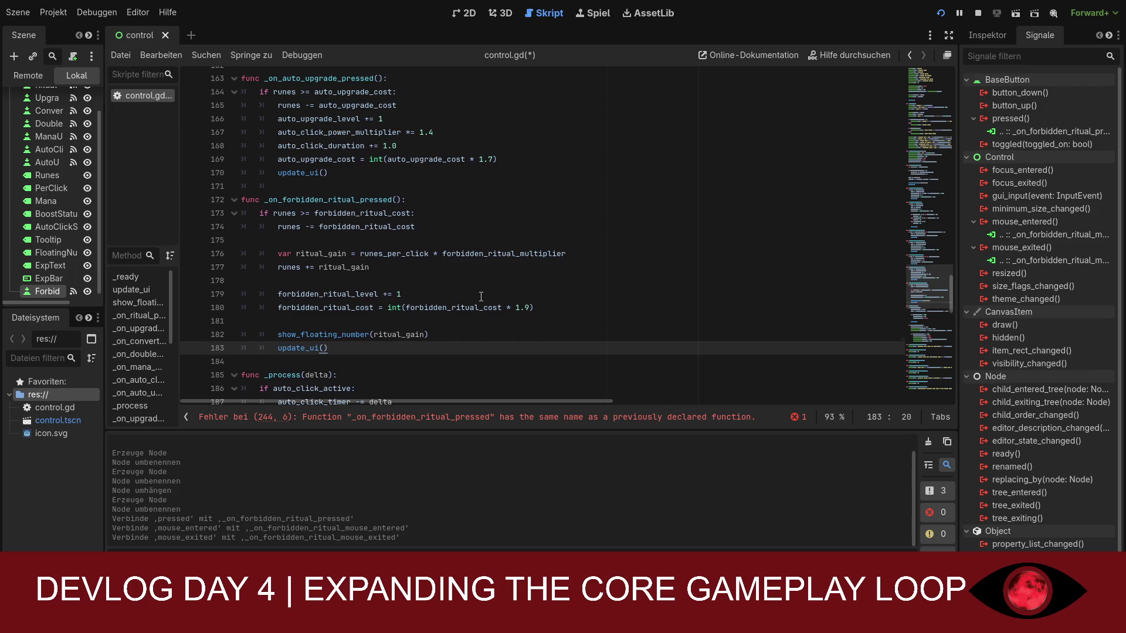
pyautogui.scroll(-1, 481, 296)
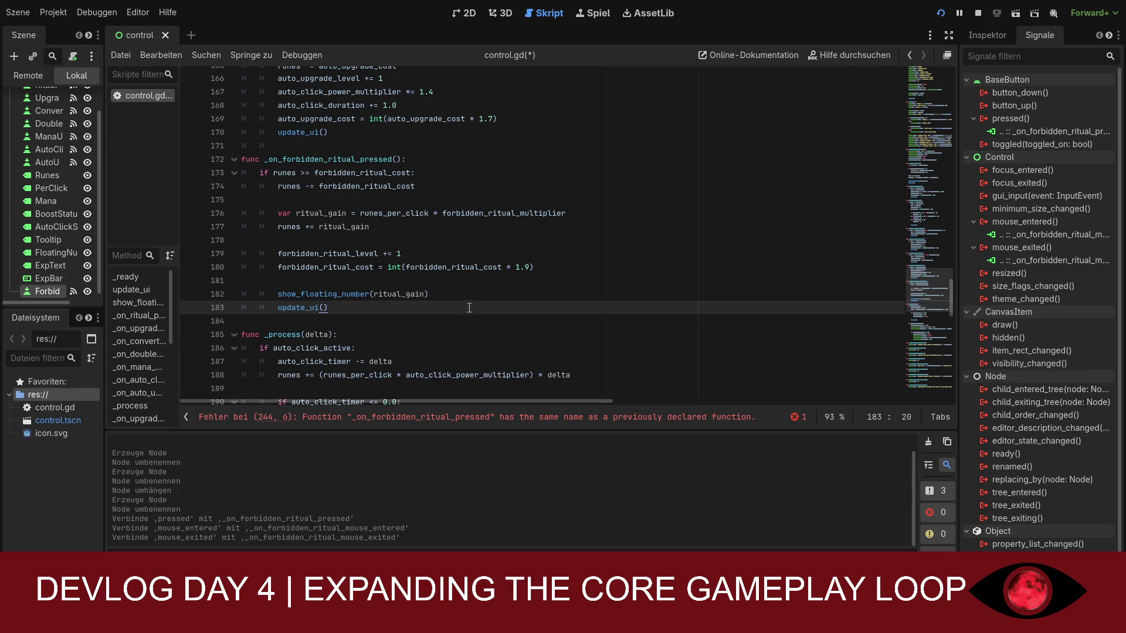
pyautogui.scroll(15, 459, 320)
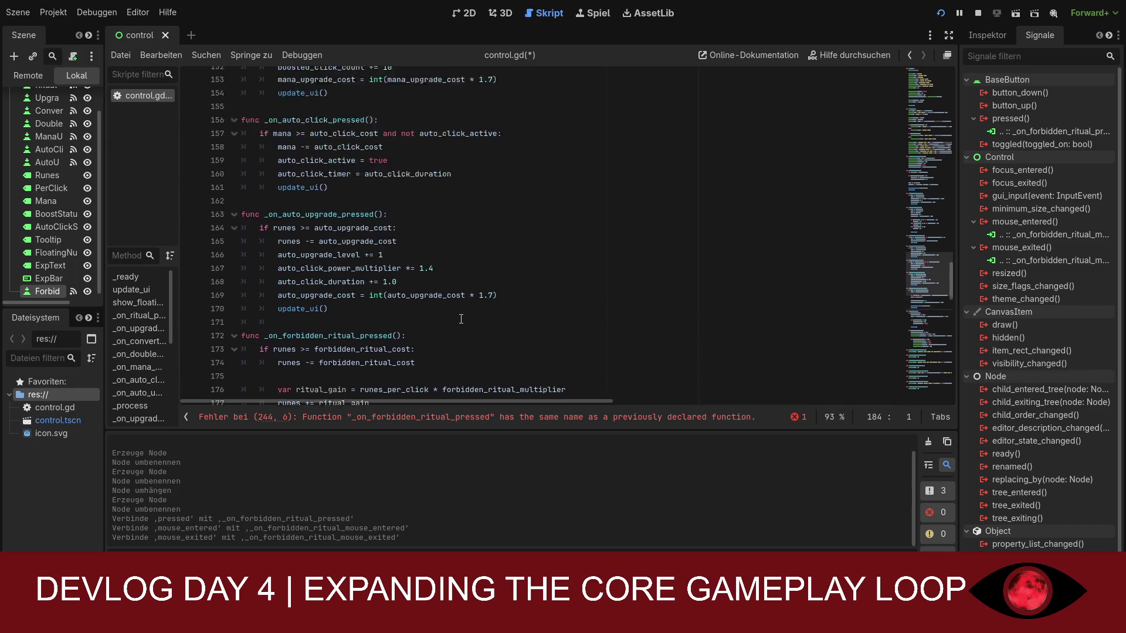
pyautogui.scroll(-12, 463, 321)
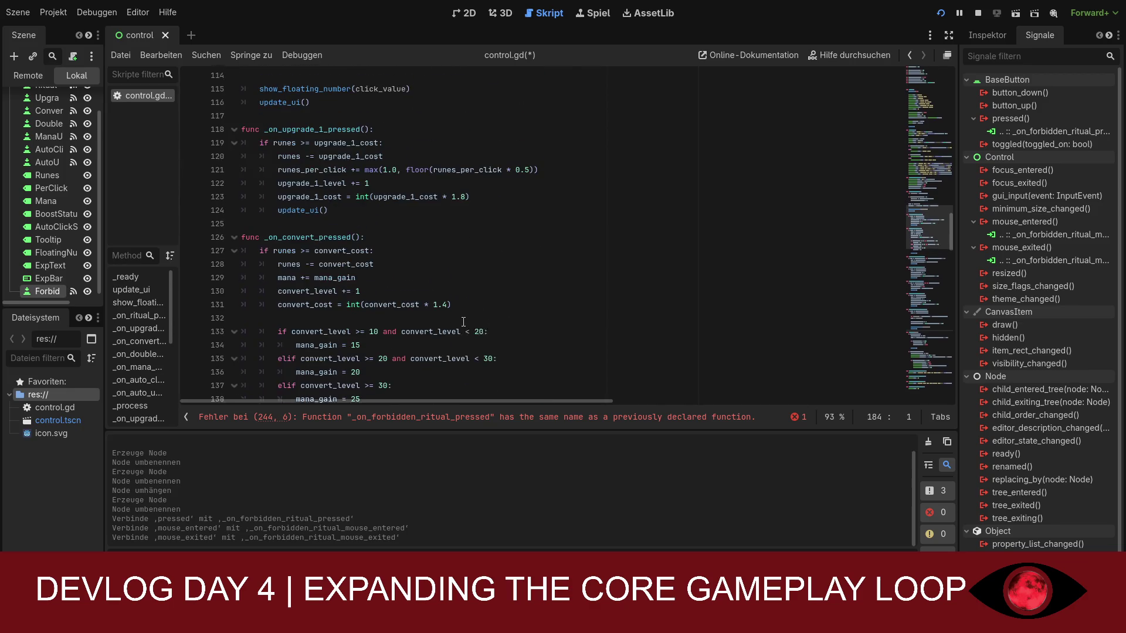
pyautogui.scroll(-8, 463, 325)
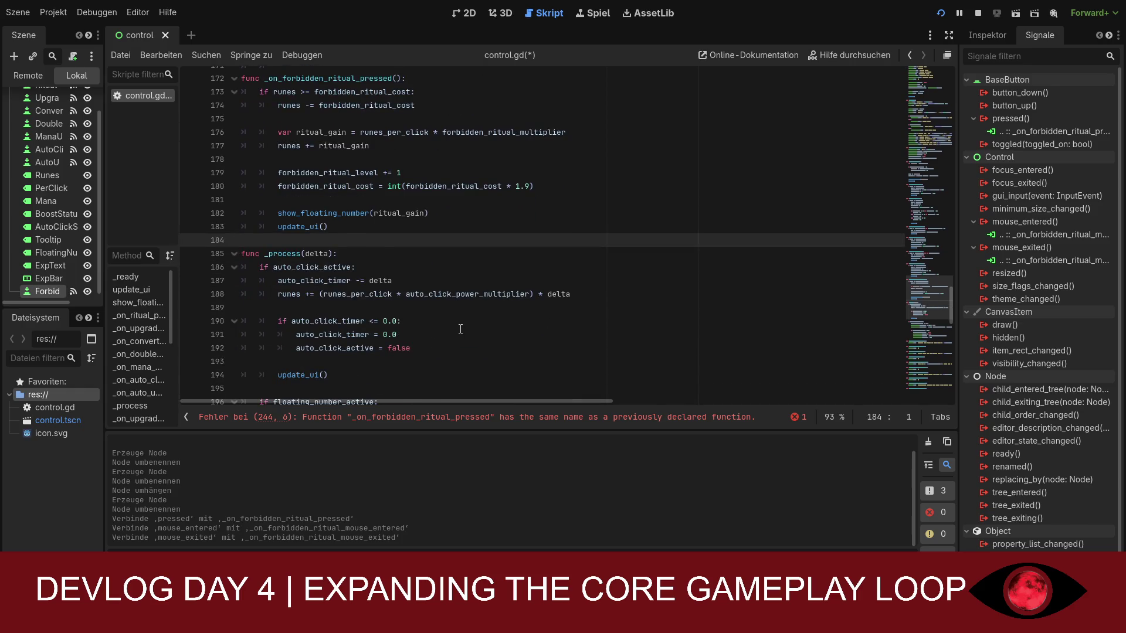
pyautogui.scroll(-9, 460, 329)
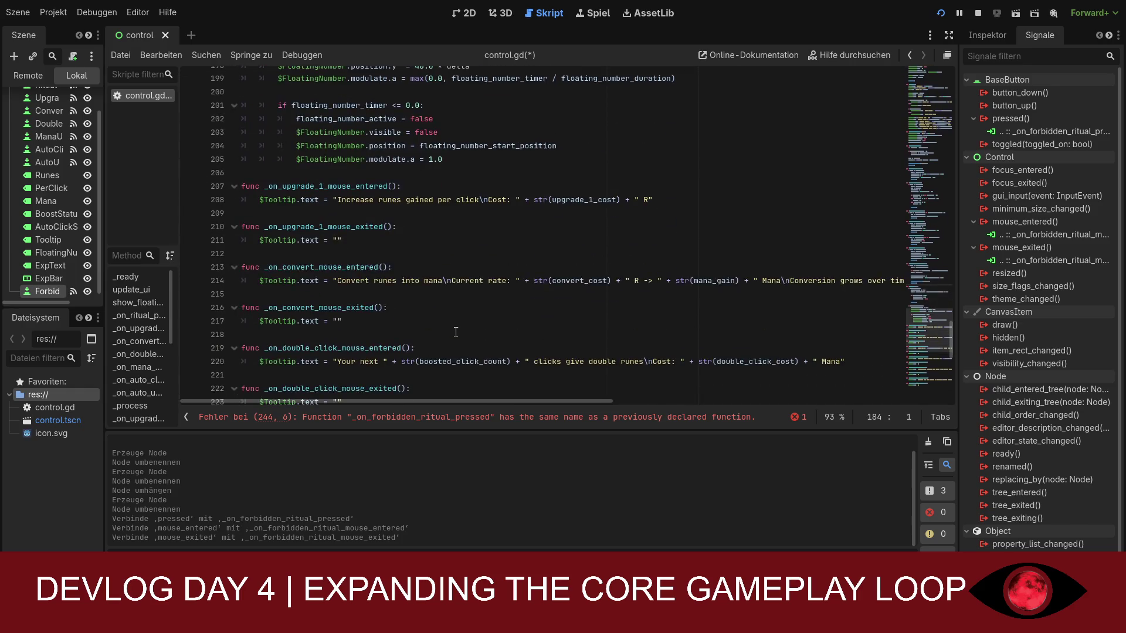
pyautogui.scroll(-5, 455, 332)
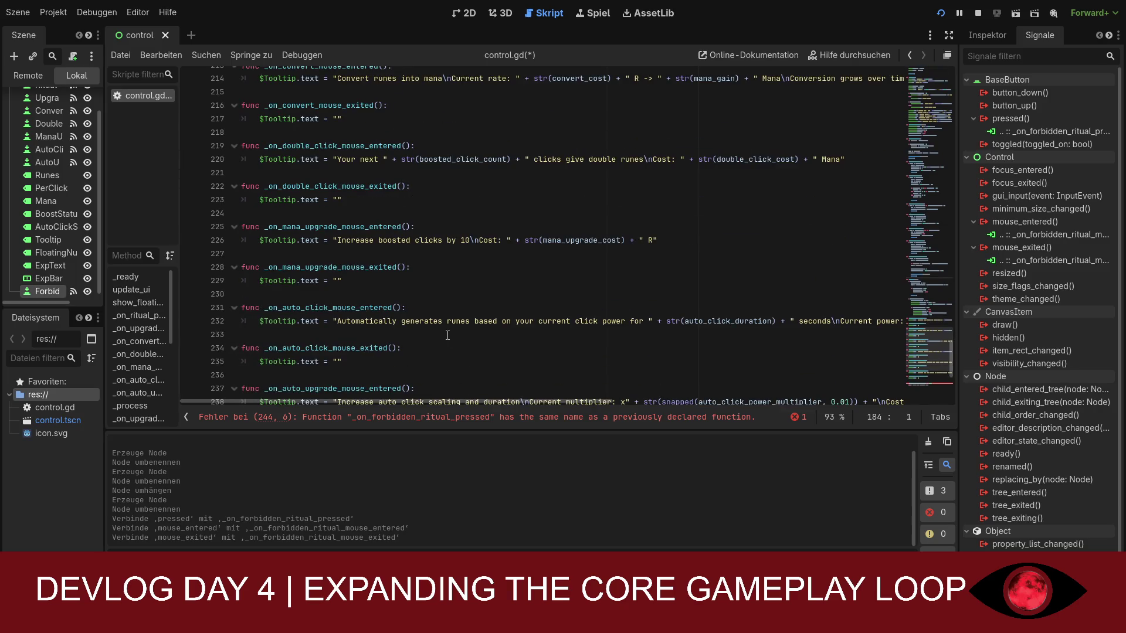
pyautogui.scroll(-4, 447, 336)
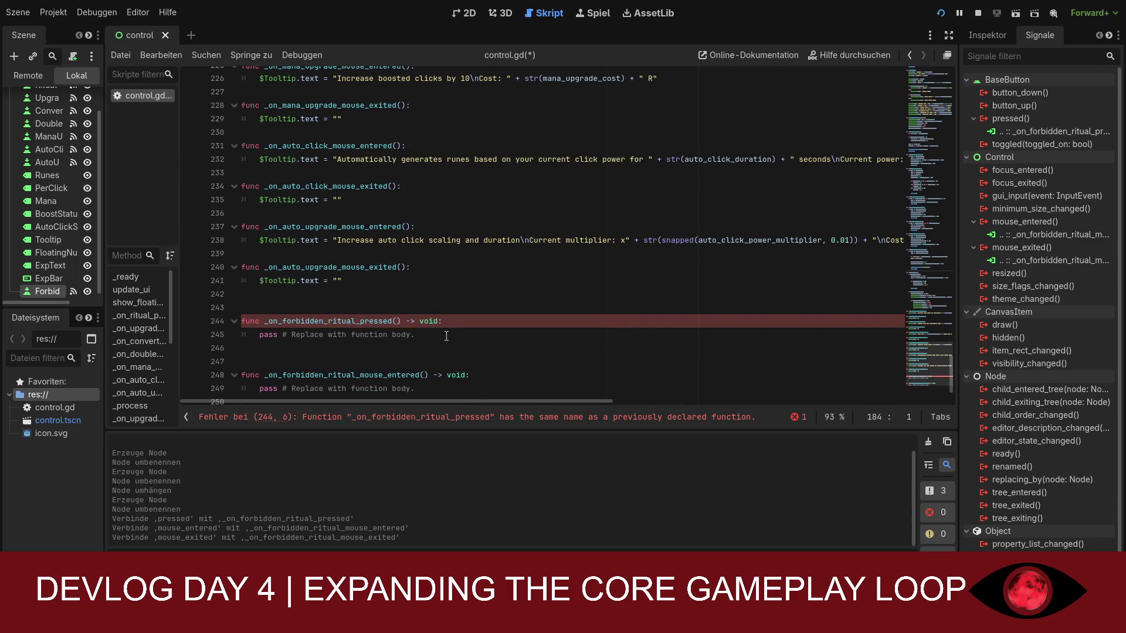
# - Delete the duplicate _on_forbidden_ritual_pressed stub and its leftover blank lines, keeping the mouse_entered and mouse_exited stubs
pyautogui.click(449, 322)
pyautogui.moveTo(438, 333); pyautogui.dragTo(243, 324)
pyautogui.press('BackSpace')
pyautogui.press('BackSpace')
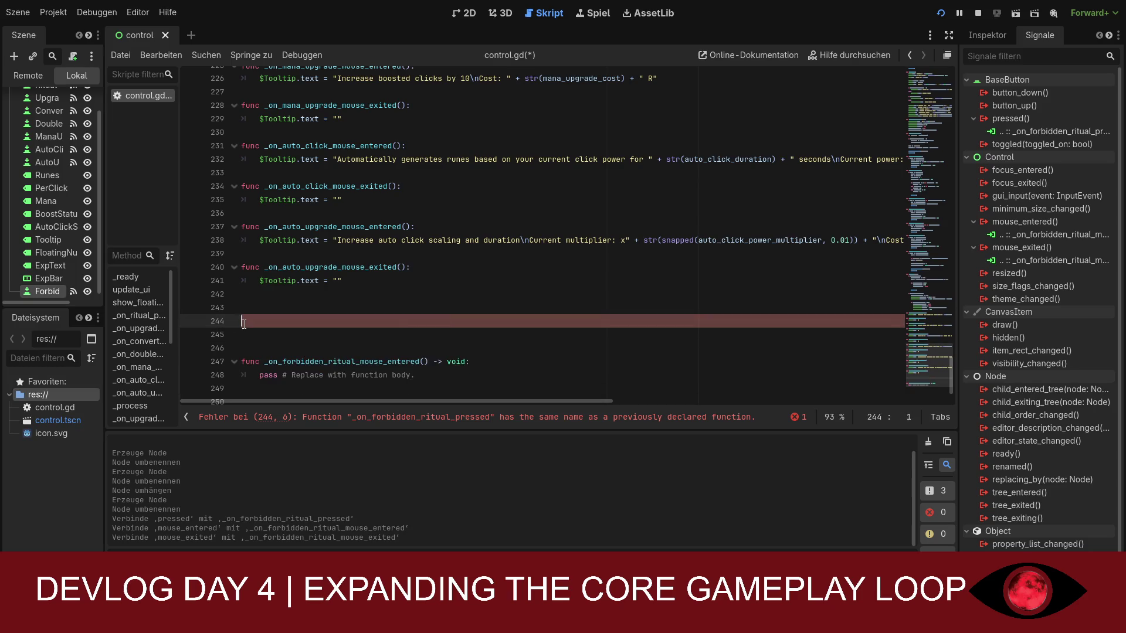
pyautogui.press('Delete')
pyautogui.press('Delete')
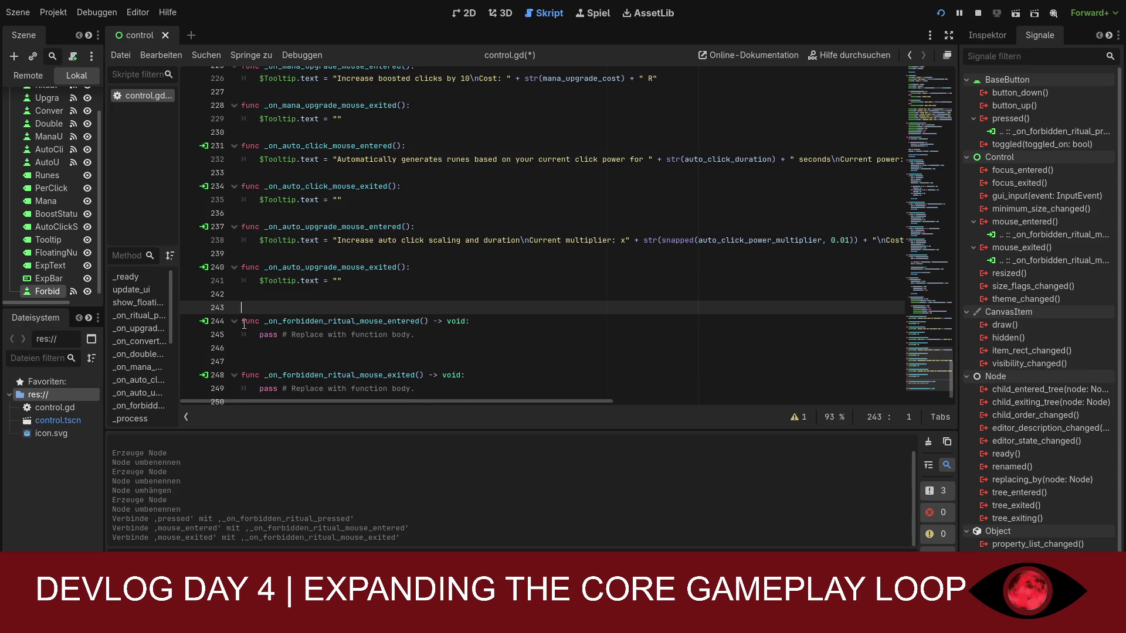
pyautogui.press('BackSpace')
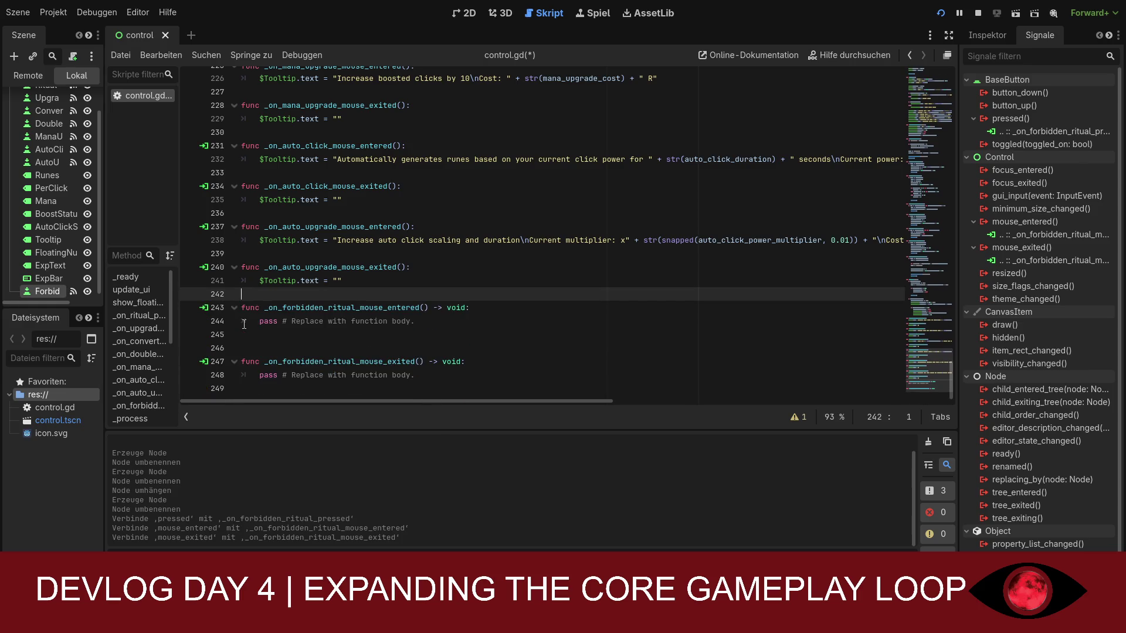
pyautogui.click(428, 333)
pyautogui.click(445, 323)
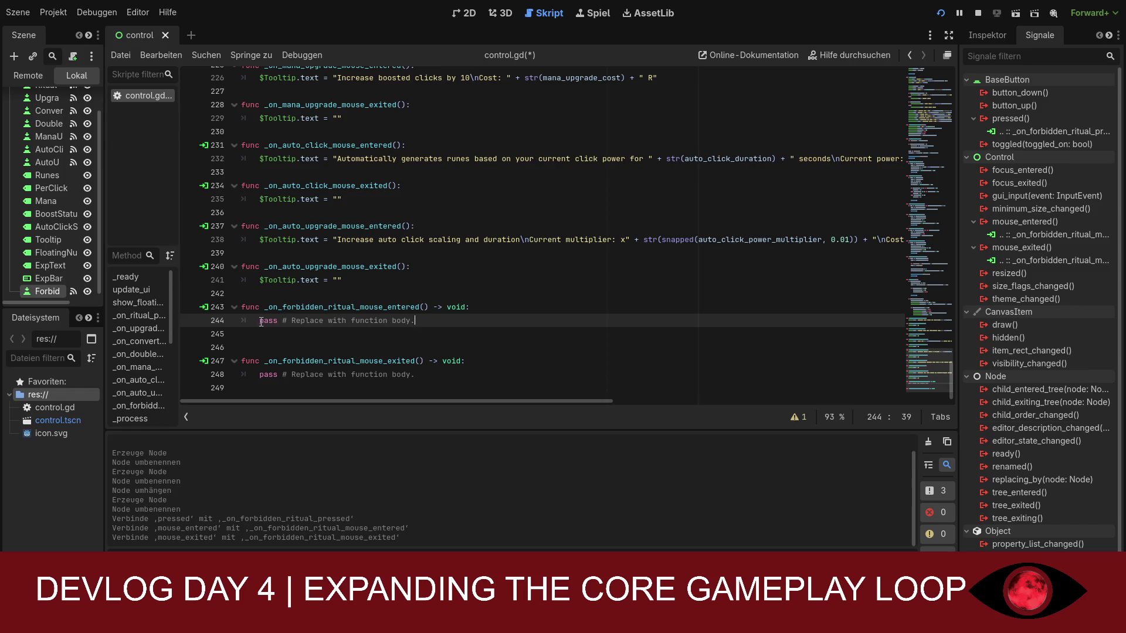
# - Replace both ForbiddenRitual hover stubs with handlers that set and clear $Tooltip text, then save
pyautogui.moveTo(259, 322); pyautogui.dragTo(412, 323)
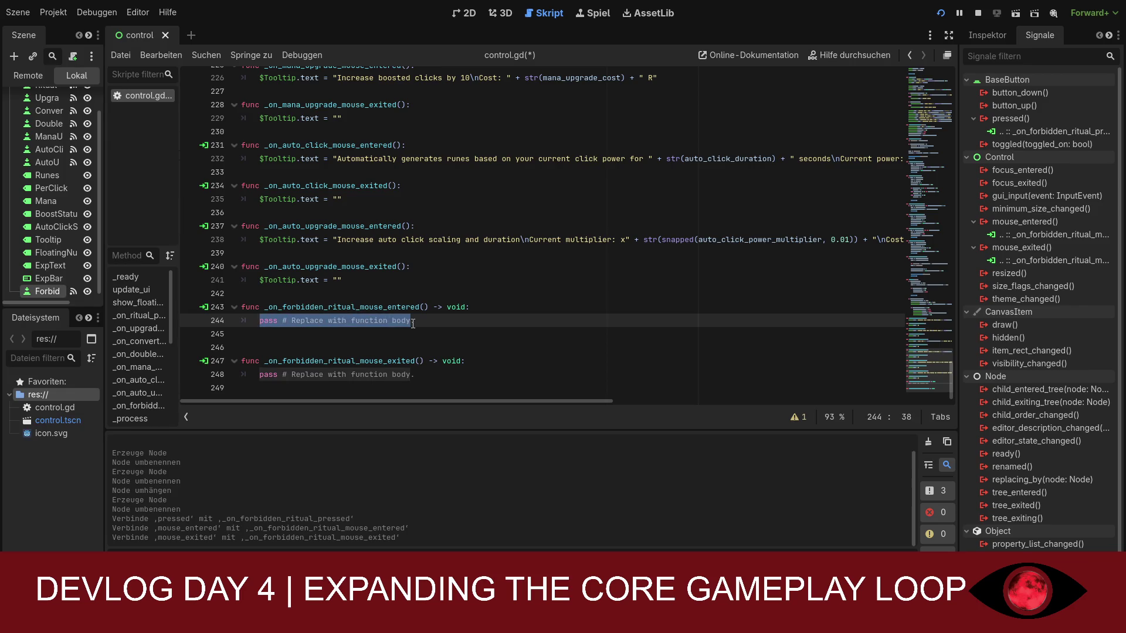
pyautogui.write('$Tooltip.text = ""')
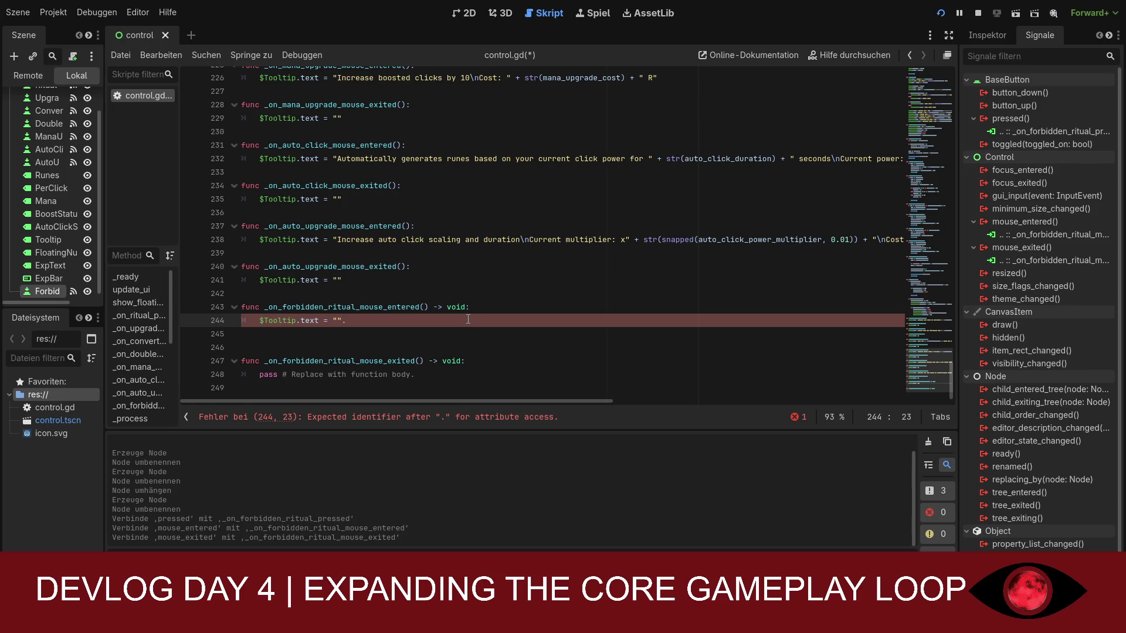
pyautogui.hotkey('ctrl', 'z')
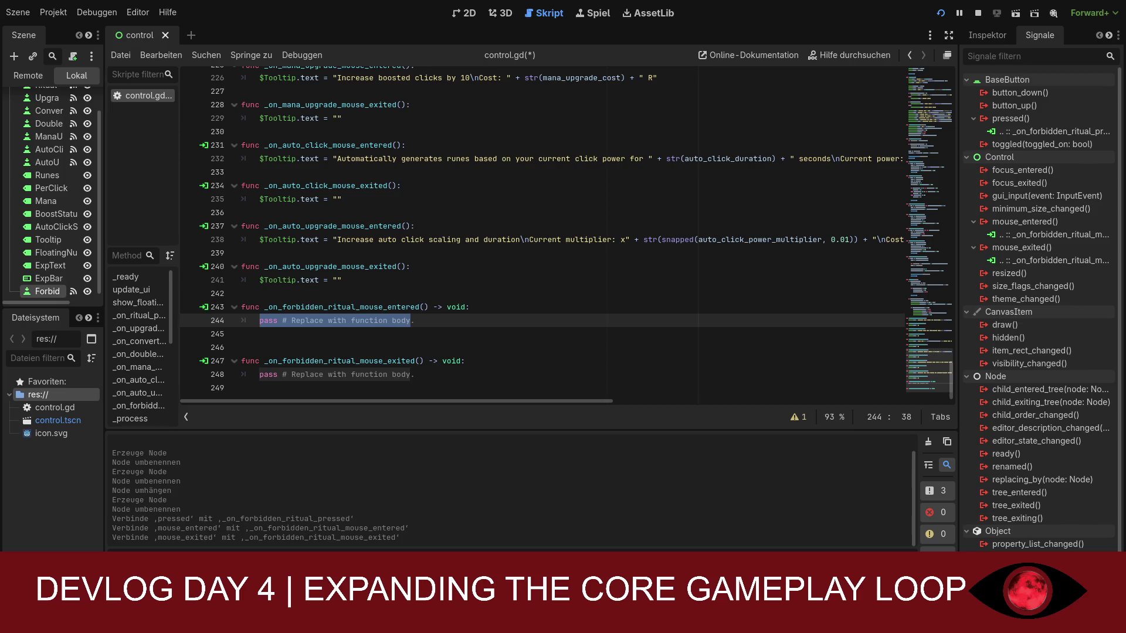
pyautogui.click(241, 334)
pyautogui.moveTo(424, 381)
pyautogui.mouseDown()
pyautogui.moveTo(376, 374)
pyautogui.moveTo(245, 309)
pyautogui.mouseUp()
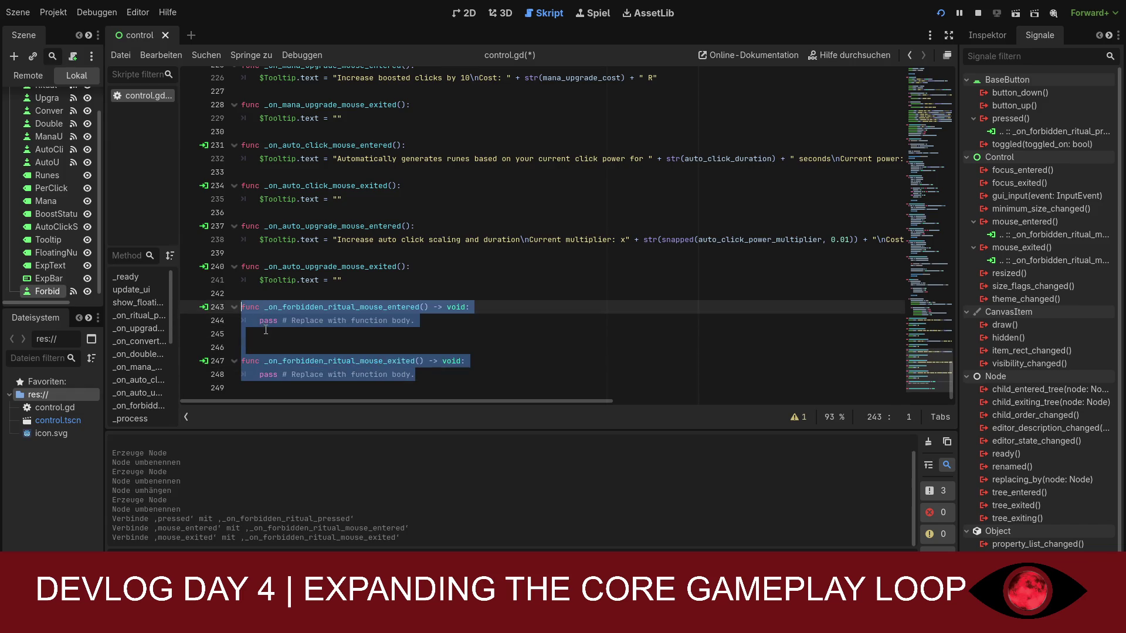
pyautogui.press('Delete')
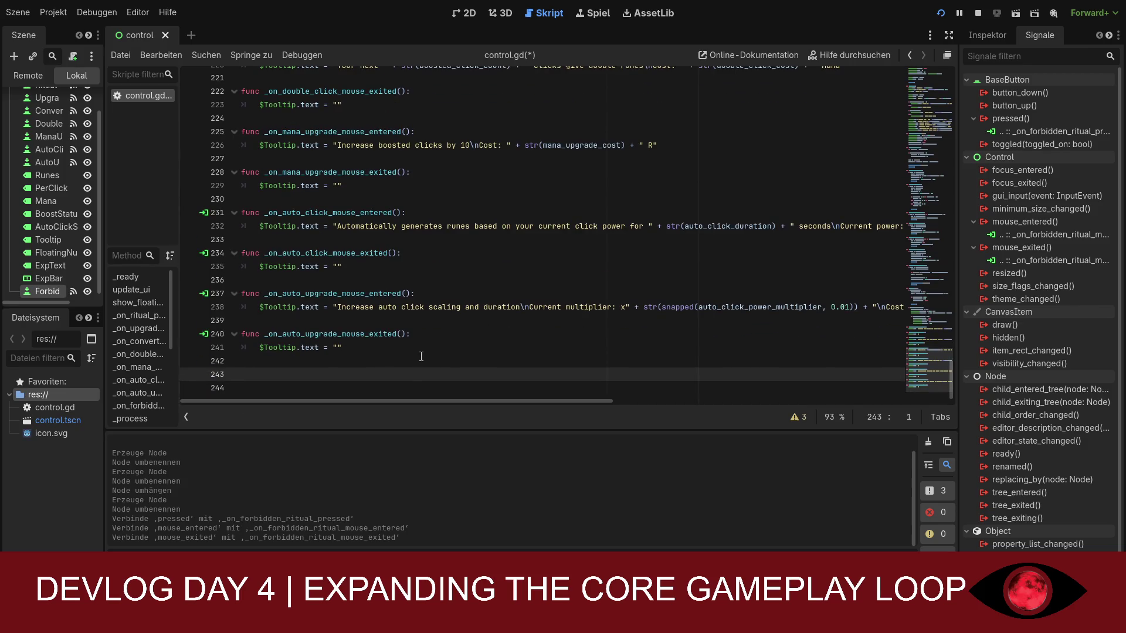
pyautogui.hotkey('ctrl', 'z')
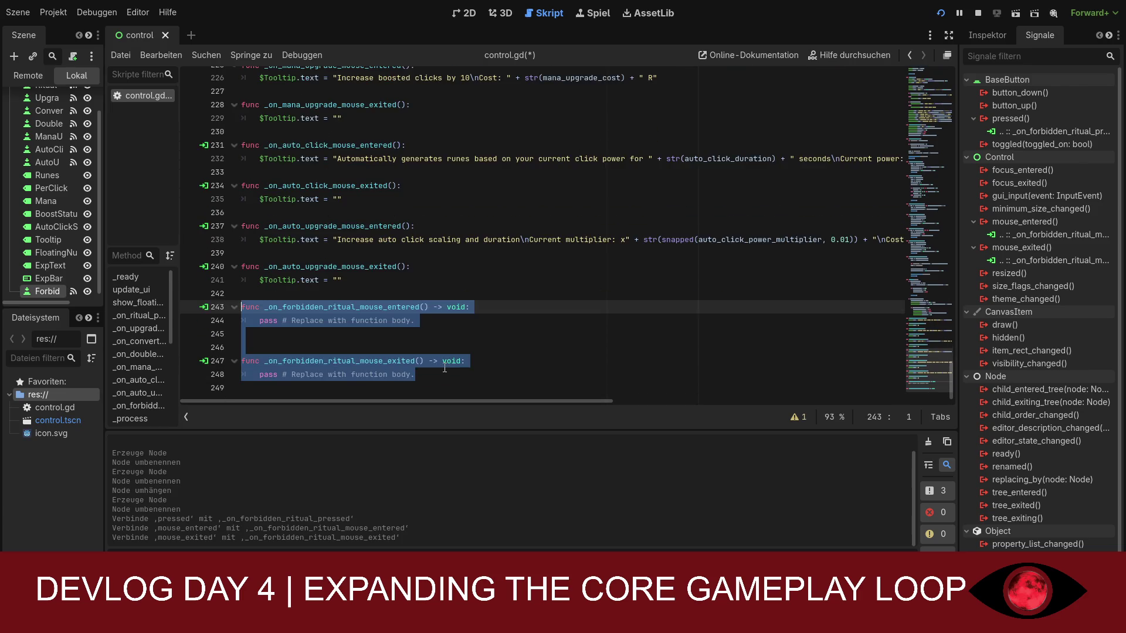
pyautogui.press('Delete')
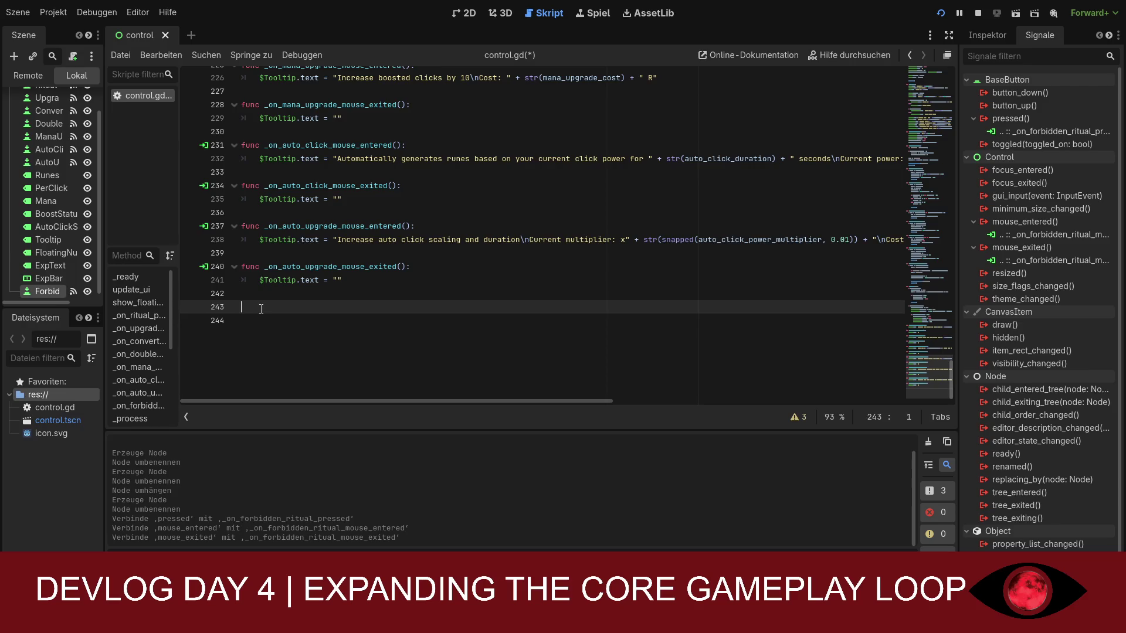
pyautogui.hotkey('ctrl', 'v')
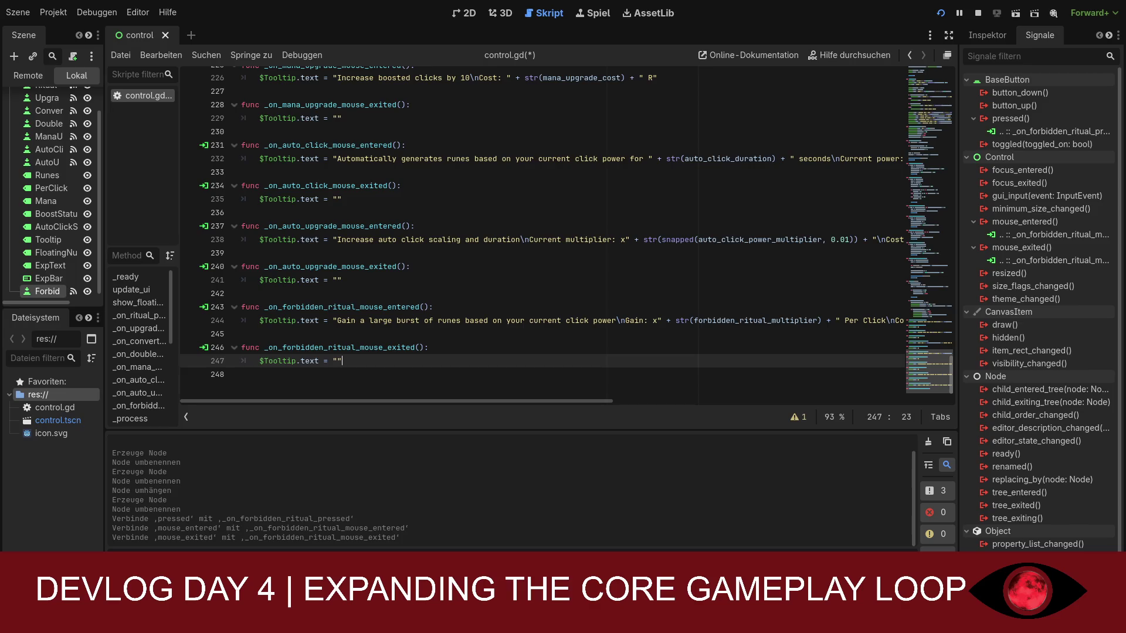
pyautogui.hotkey('ctrl', 's')
# - In the 2D view, widen the Forbidden Ritual button and position it under Converter
pyautogui.click(464, 14)
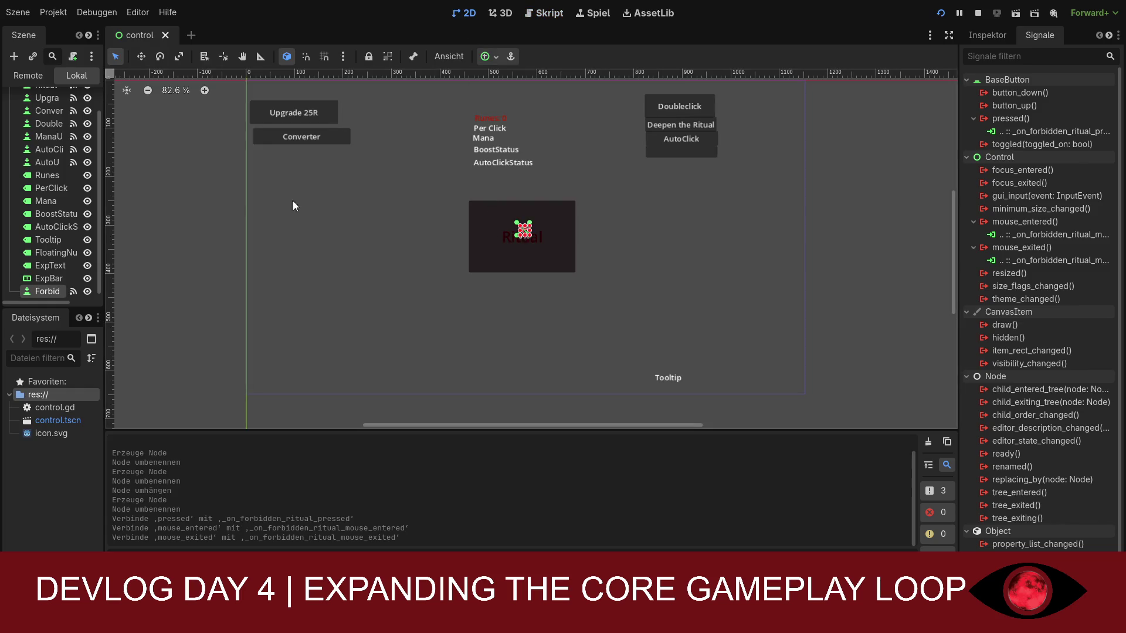
pyautogui.scroll(-1, 101, 275)
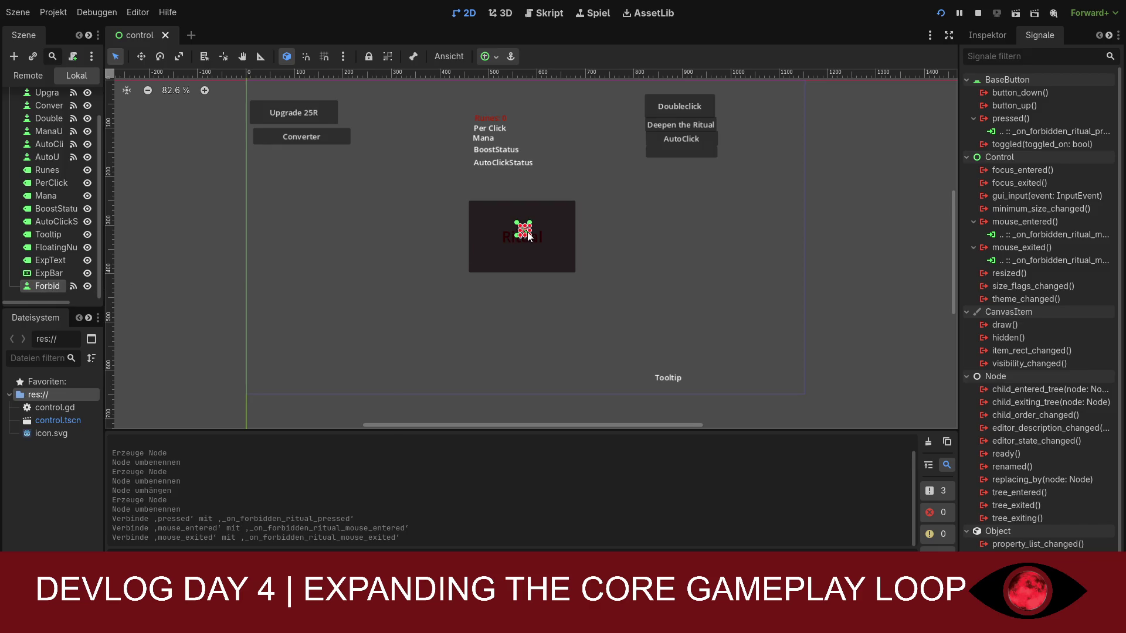
pyautogui.moveTo(532, 230)
pyautogui.mouseDown()
pyautogui.moveTo(554, 231)
pyautogui.moveTo(307, 176)
pyautogui.moveTo(275, 151)
pyautogui.moveTo(354, 162)
pyautogui.mouseUp()
pyautogui.moveTo(524, 232)
pyautogui.mouseDown()
pyautogui.moveTo(276, 175)
pyautogui.moveTo(365, 161)
pyautogui.moveTo(359, 154)
pyautogui.mouseUp()
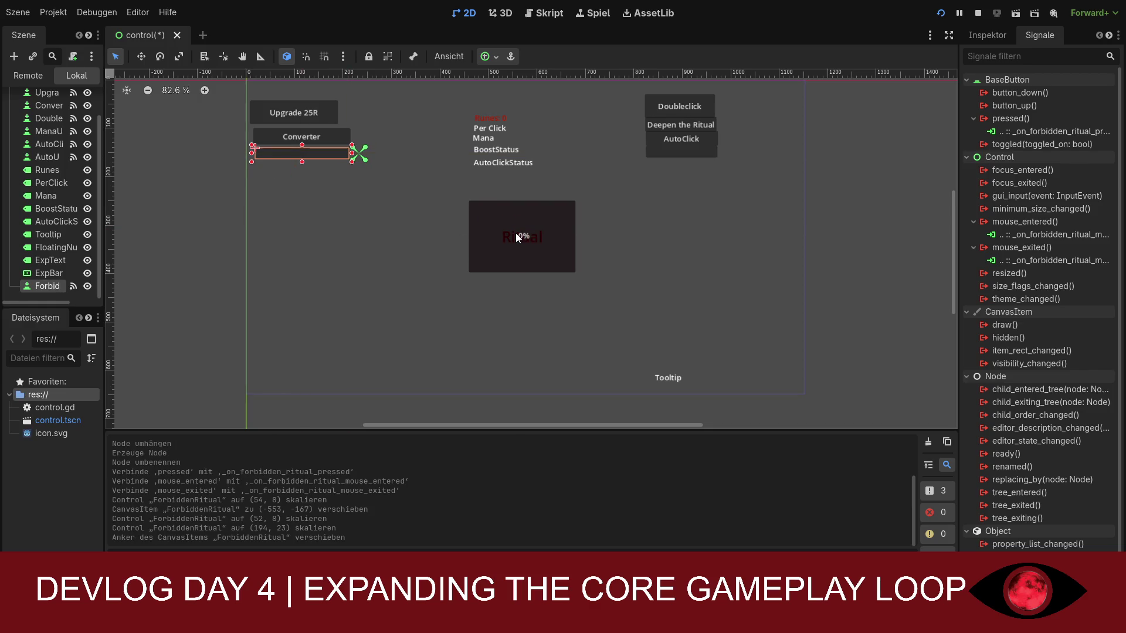
pyautogui.moveTo(520, 235); pyautogui.dragTo(435, 222)
pyautogui.scroll(-1, 55, 287)
# - Move and resize ExpText and ExpBar to the top centre above Runes, then show ExpBar's properties
pyautogui.click(50, 260)
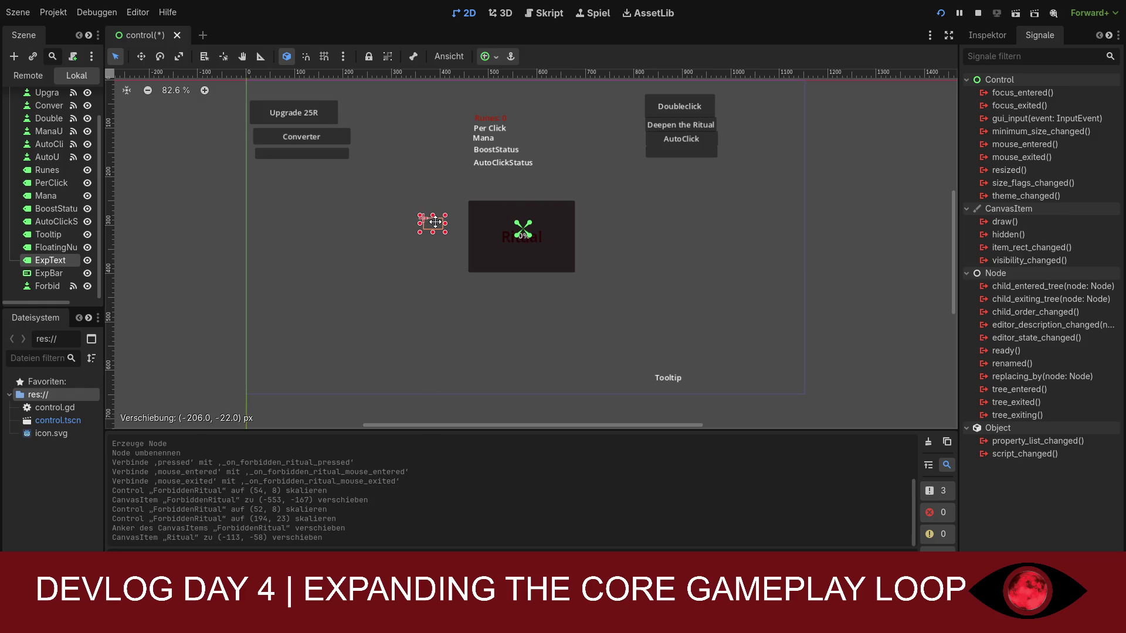
pyautogui.moveTo(435, 223)
pyautogui.mouseDown()
pyautogui.moveTo(523, 101)
pyautogui.moveTo(541, 100)
pyautogui.moveTo(491, 98)
pyautogui.moveTo(543, 92)
pyautogui.mouseUp()
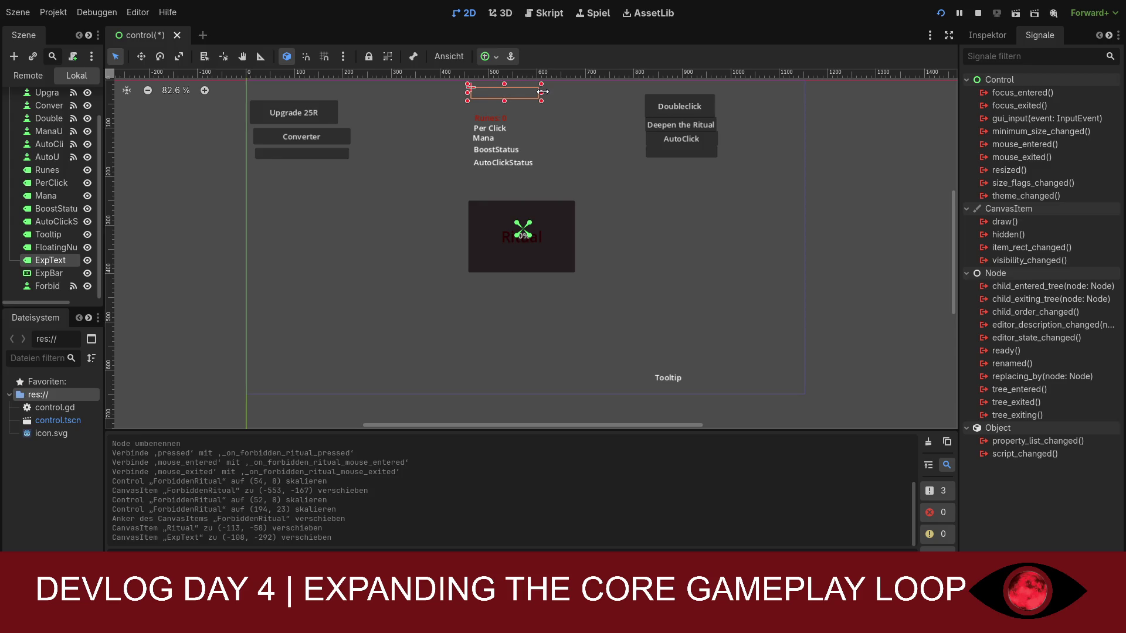
pyautogui.moveTo(543, 92); pyautogui.dragTo(491, 92)
pyautogui.click(47, 274)
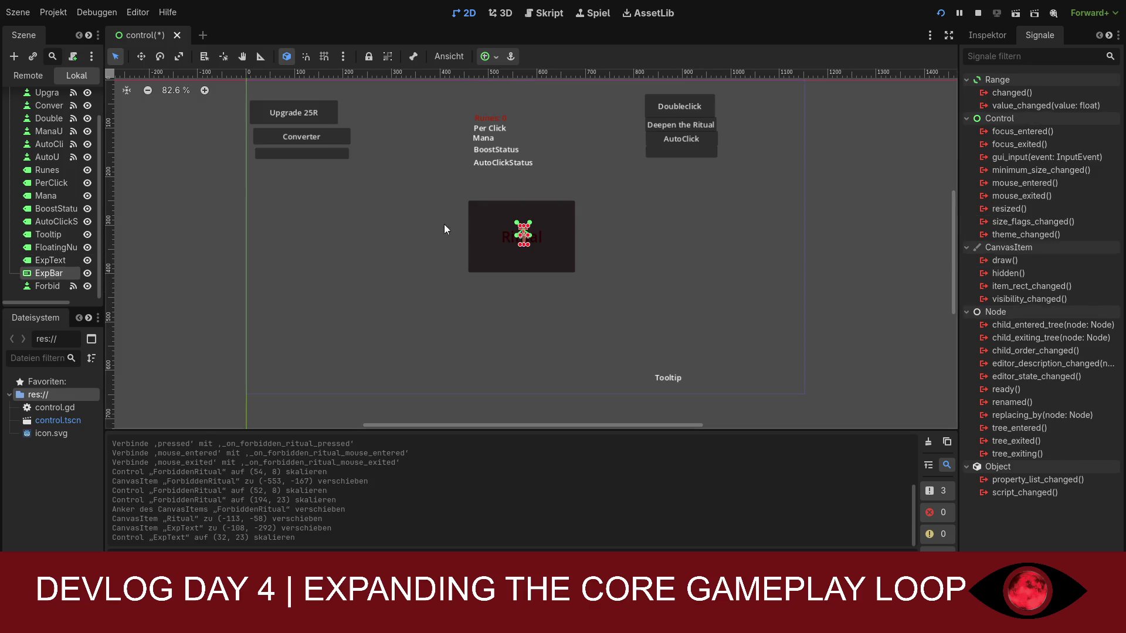
pyautogui.moveTo(523, 226)
pyautogui.mouseDown()
pyautogui.moveTo(482, 229)
pyautogui.moveTo(506, 85)
pyautogui.mouseUp()
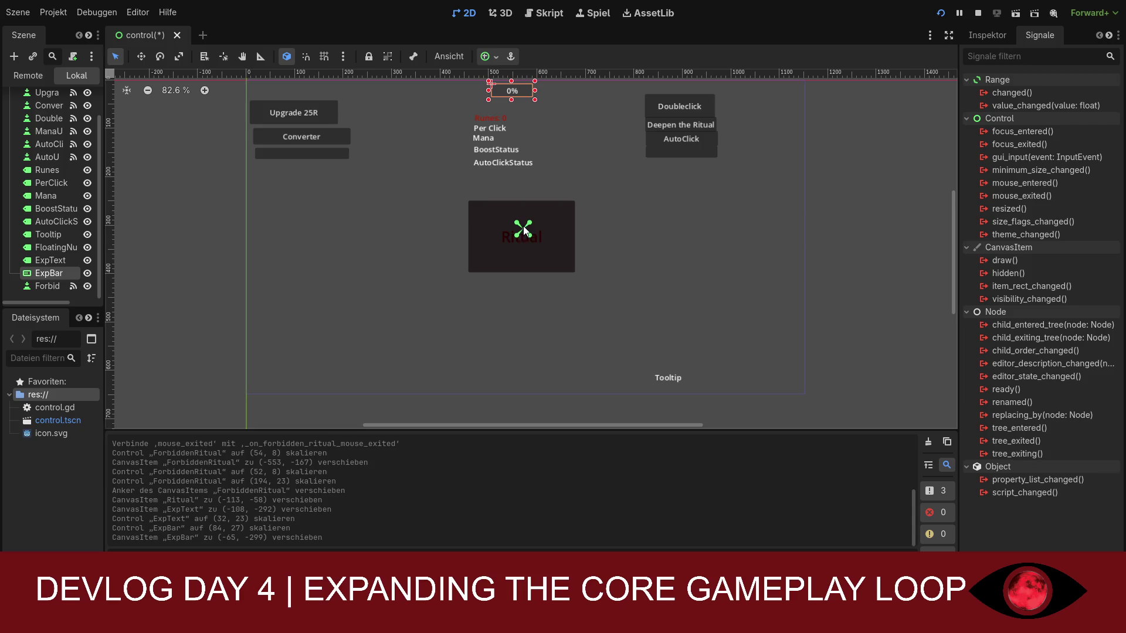
pyautogui.moveTo(523, 233)
pyautogui.mouseDown()
pyautogui.moveTo(540, 90)
pyautogui.moveTo(488, 97)
pyautogui.moveTo(587, 89)
pyautogui.mouseUp()
pyautogui.click(50, 261)
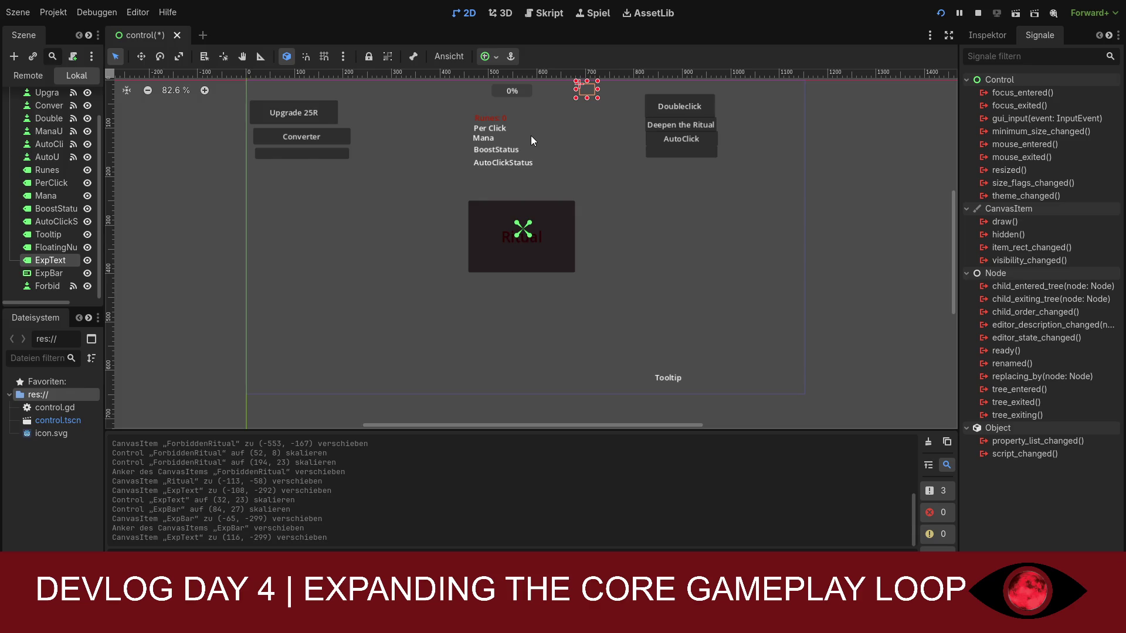
pyautogui.click(512, 90)
pyautogui.click(984, 35)
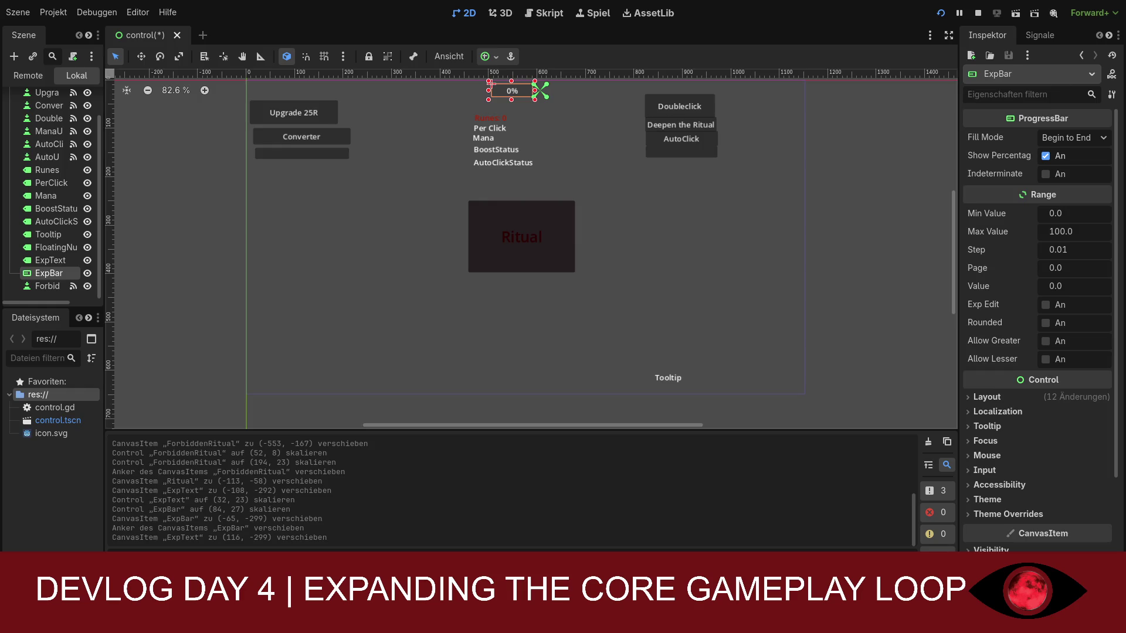
# - Save the scene, then drag the ExpText label to the lower right beside the Tooltip
pyautogui.click(557, 161)
pyautogui.hotkey('ctrl', 's')
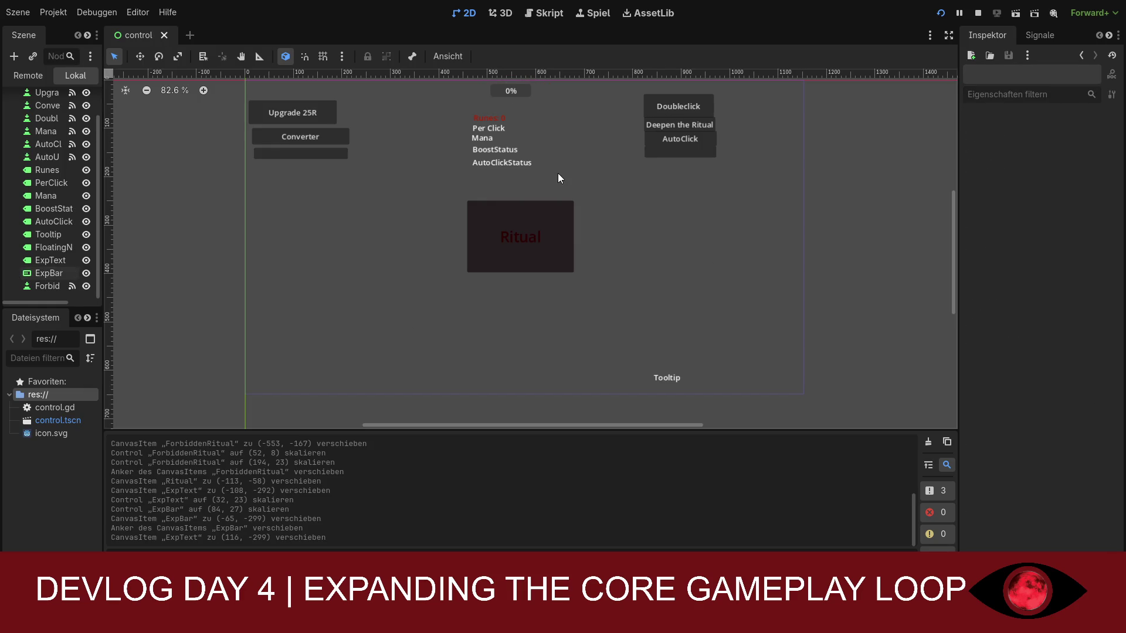
pyautogui.click(58, 273)
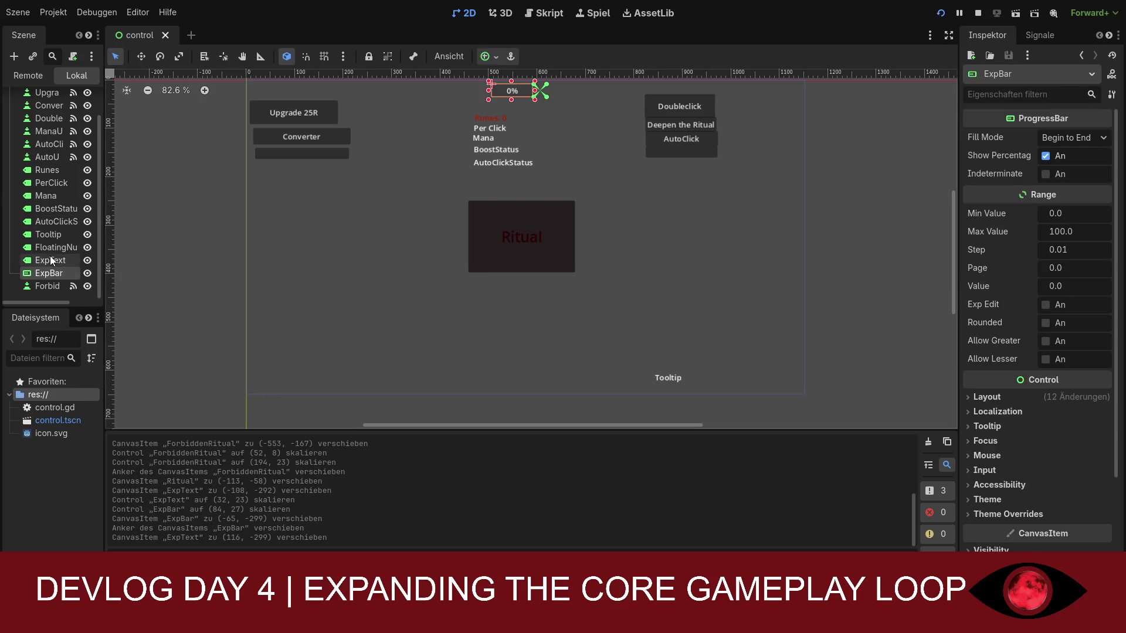
pyautogui.click(50, 261)
pyautogui.moveTo(583, 88)
pyautogui.mouseDown()
pyautogui.moveTo(452, 92)
pyautogui.moveTo(642, 236)
pyautogui.moveTo(740, 376)
pyautogui.mouseUp()
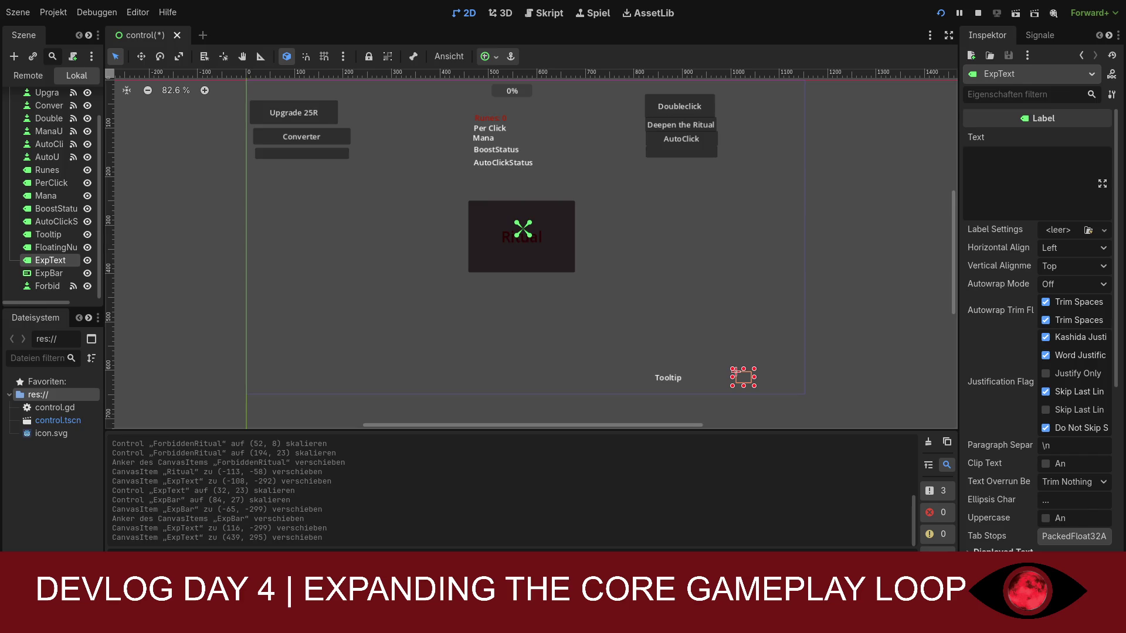
# - In control.gd, replace _on_forbidden_ritual_pressed with exp_value = exp_max and show_floating_number(exp_max), then save
pyautogui.click(544, 13)
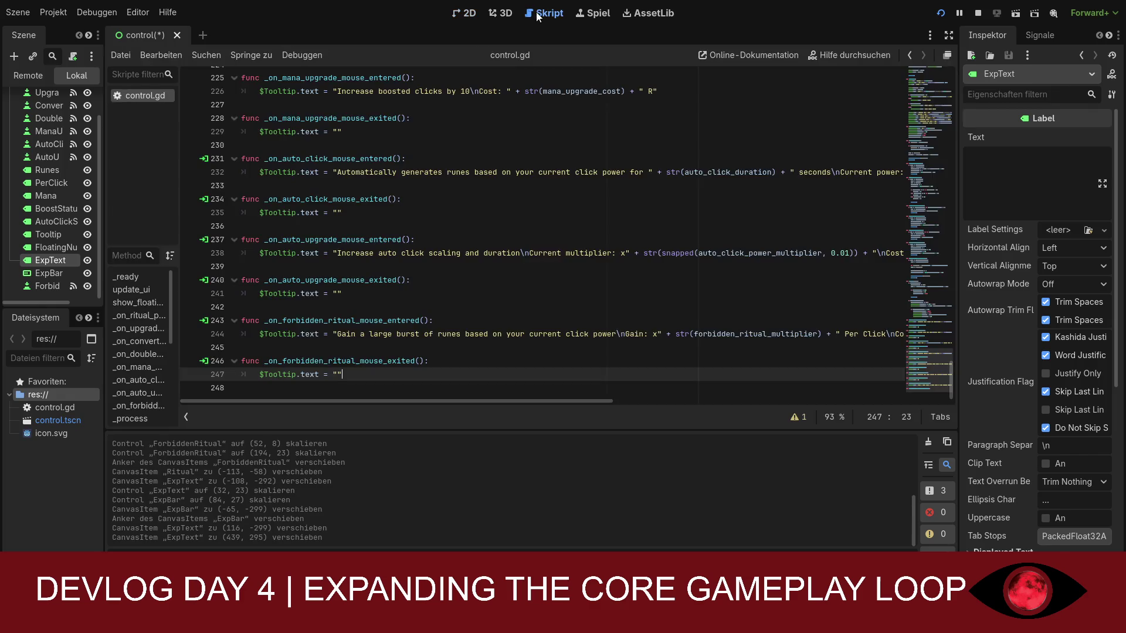
pyautogui.click(451, 212)
pyautogui.scroll(15, 450, 217)
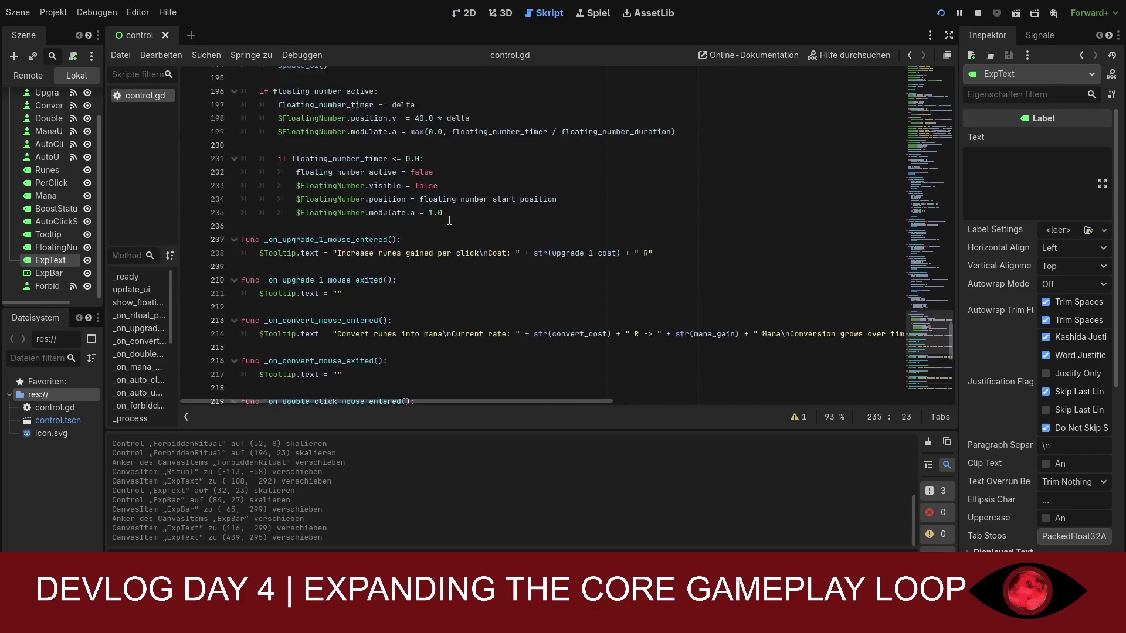
pyautogui.scroll(4, 450, 229)
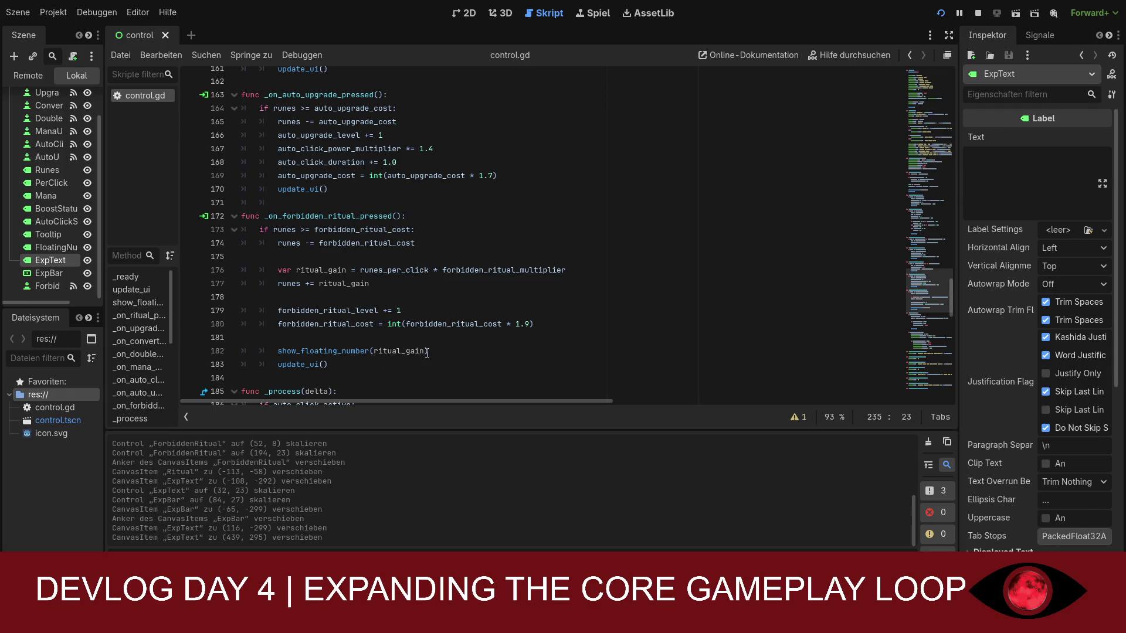
pyautogui.moveTo(363, 360)
pyautogui.mouseDown()
pyautogui.moveTo(328, 352)
pyautogui.moveTo(242, 216)
pyautogui.mouseUp()
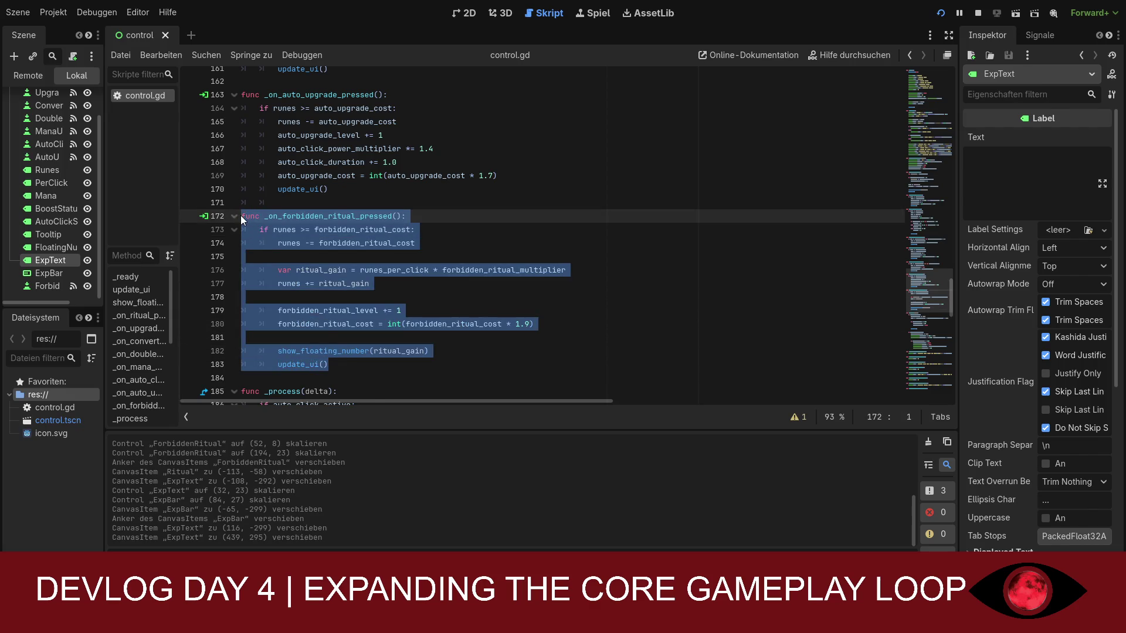
pyautogui.write('func _on_forbidden_ritual_pressed(): \tif runes >= forbidden_ritual_cost: \t\trunes -= forbidden_ritual_cost \t\texp_value = exp_max  \t\tforbidden_ritual_level += 1 \t\tforbidden_ritual_cost = int(forbidden_ritual_cost * 1.9)  \t\tshow_floating_number(exp_max) \t\tupdate_ui()')
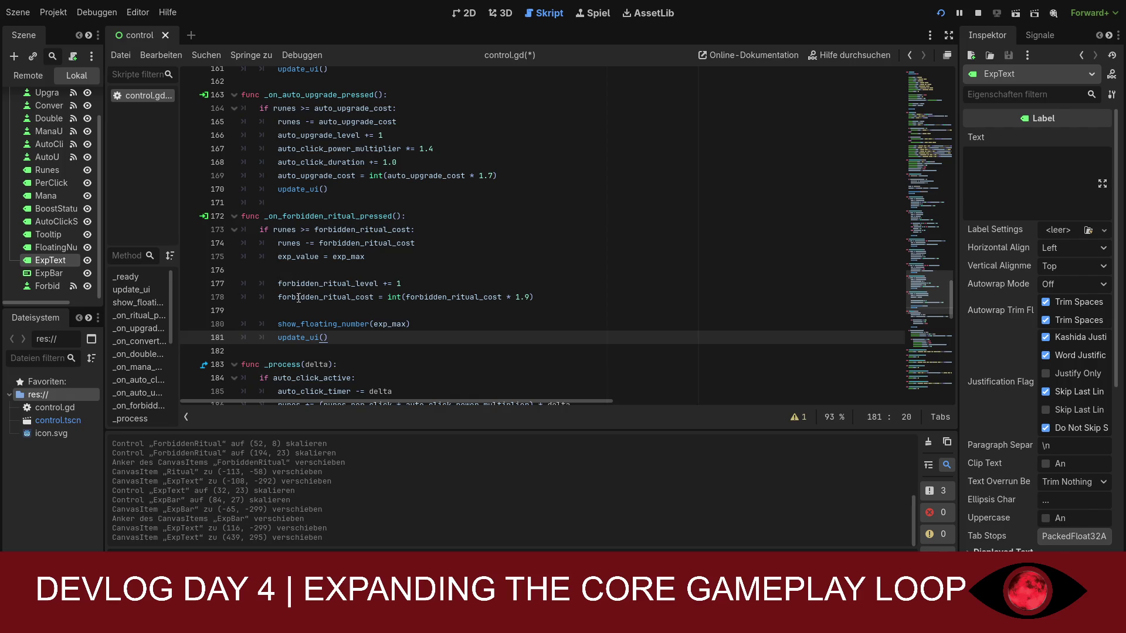
pyautogui.hotkey('ctrl', 'z')
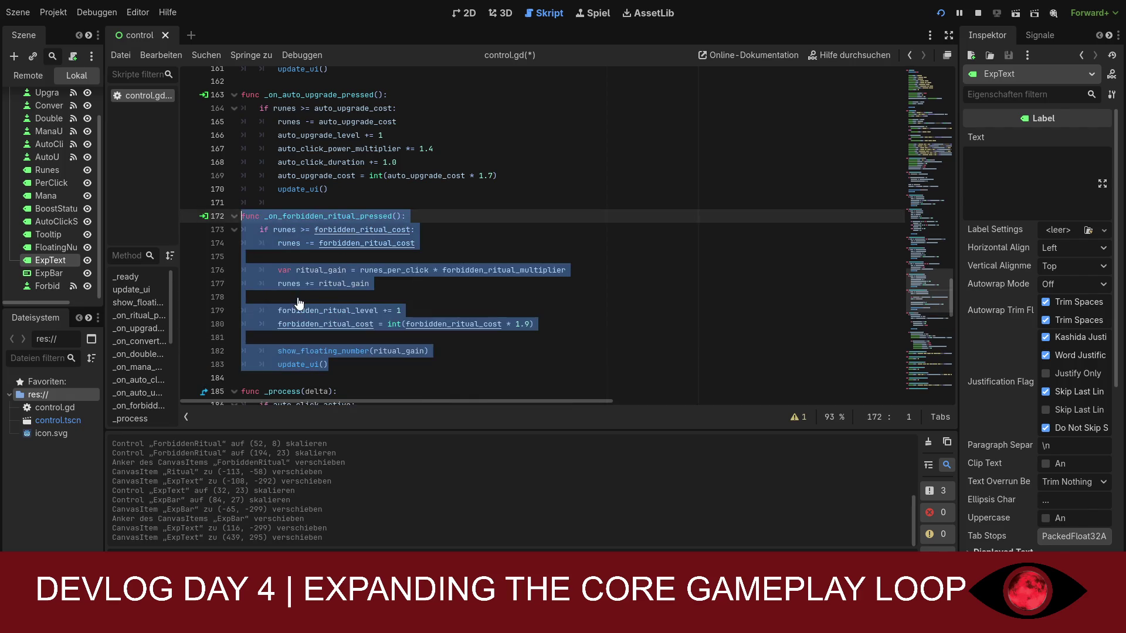
pyautogui.hotkey('ctrl', 's')
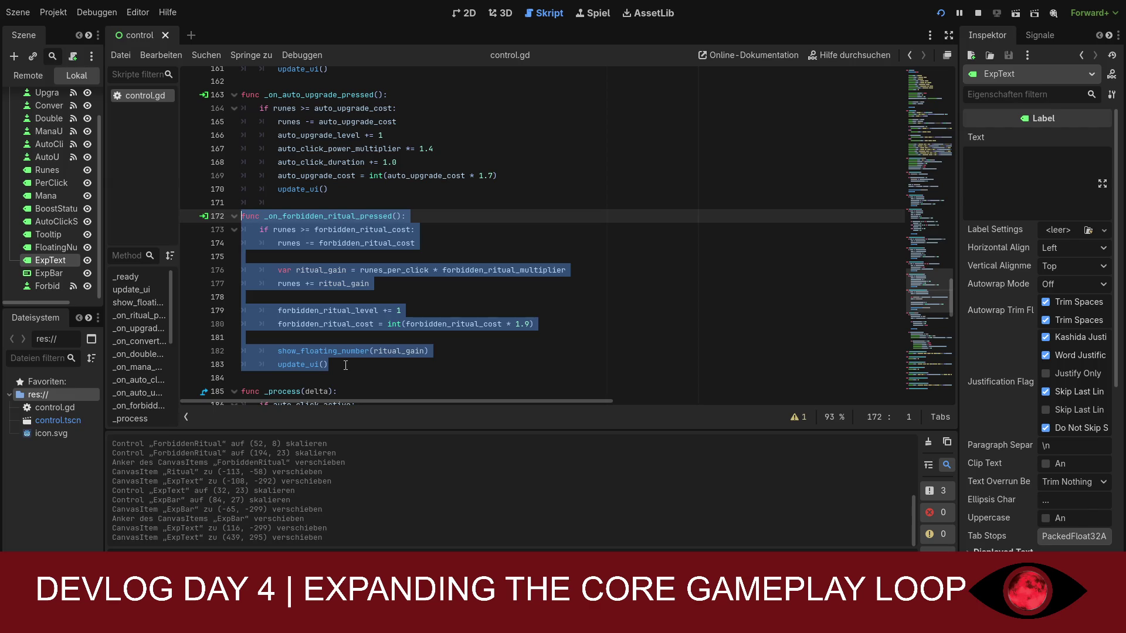
pyautogui.write('func _on_forbidden_ritual_pressed(): \tif runes >= forbidden_ritual_cost: \t\trunes -= forbidden_ritual_cost \t\texp_value = exp_max  \t\tforbidden_ritual_level += 1 \t\tforbidden_ritual_cost = int(forbidden_ritual_cost * 1.9)  \t\tshow_floating_number(exp_max) \t\tupdate_ui()')
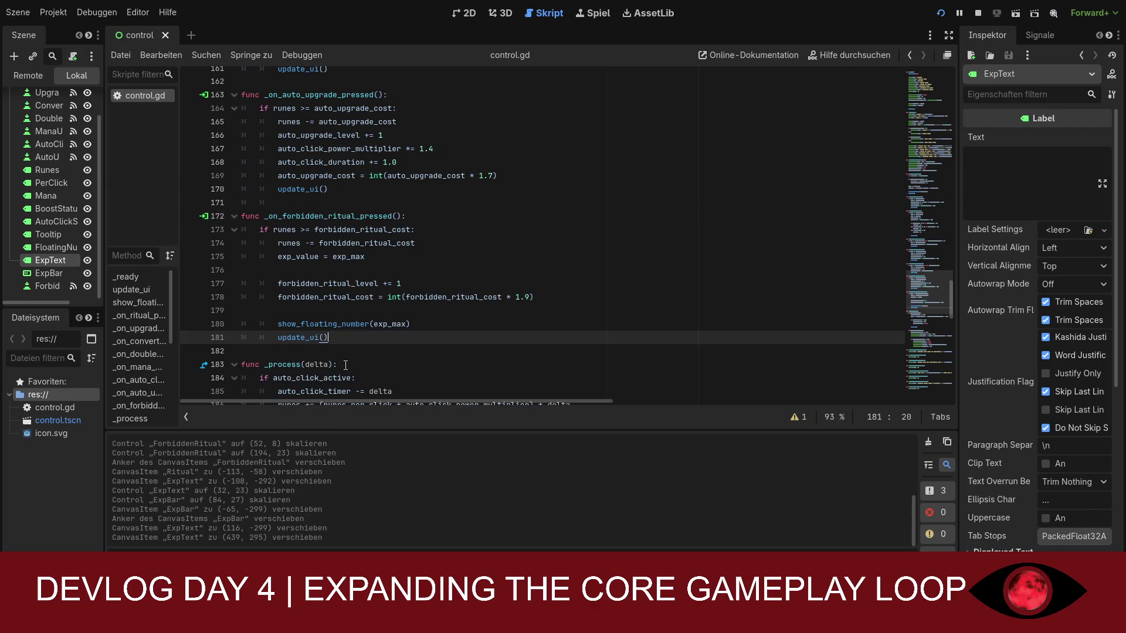
pyautogui.scroll(-1, 398, 346)
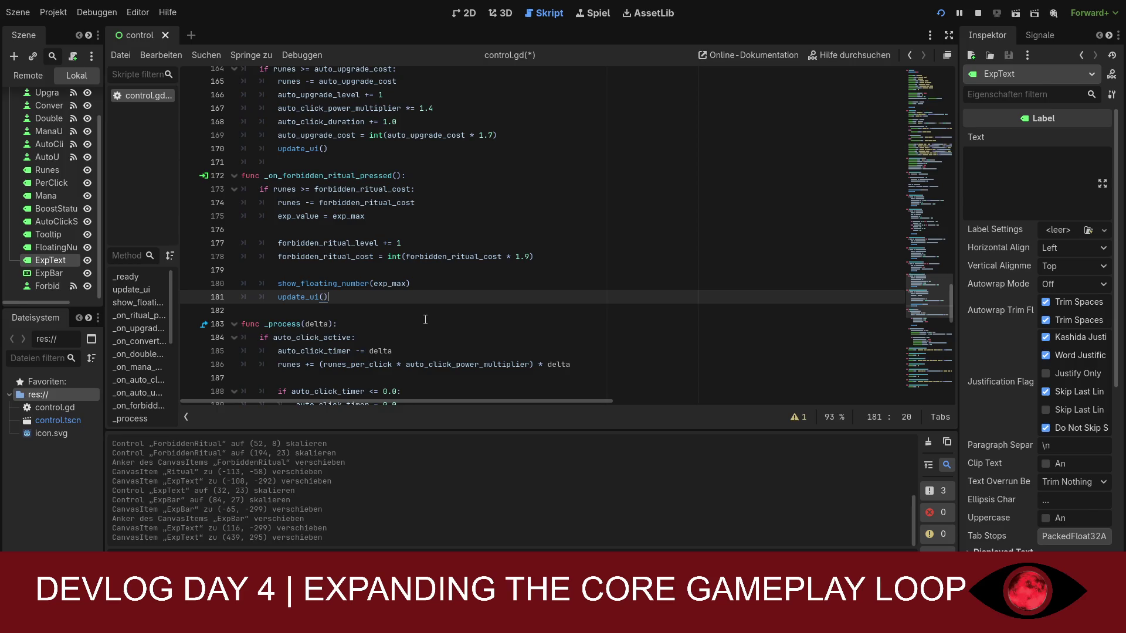
pyautogui.hotkey('ctrl', 's')
pyautogui.scroll(-1, 567, 235)
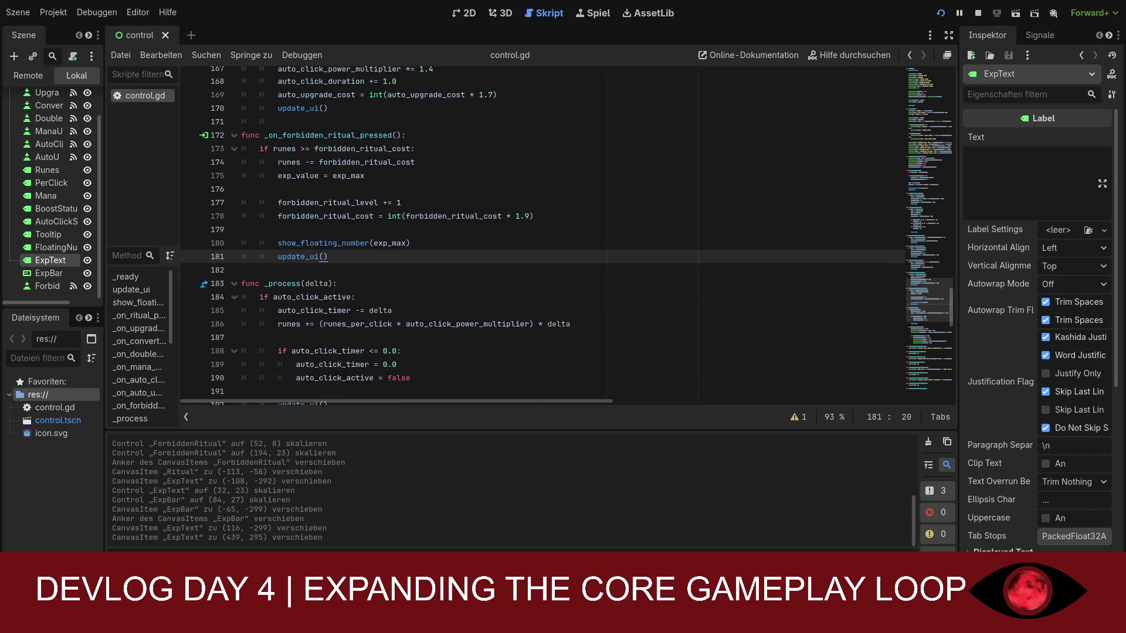
pyautogui.scroll(-18, 567, 236)
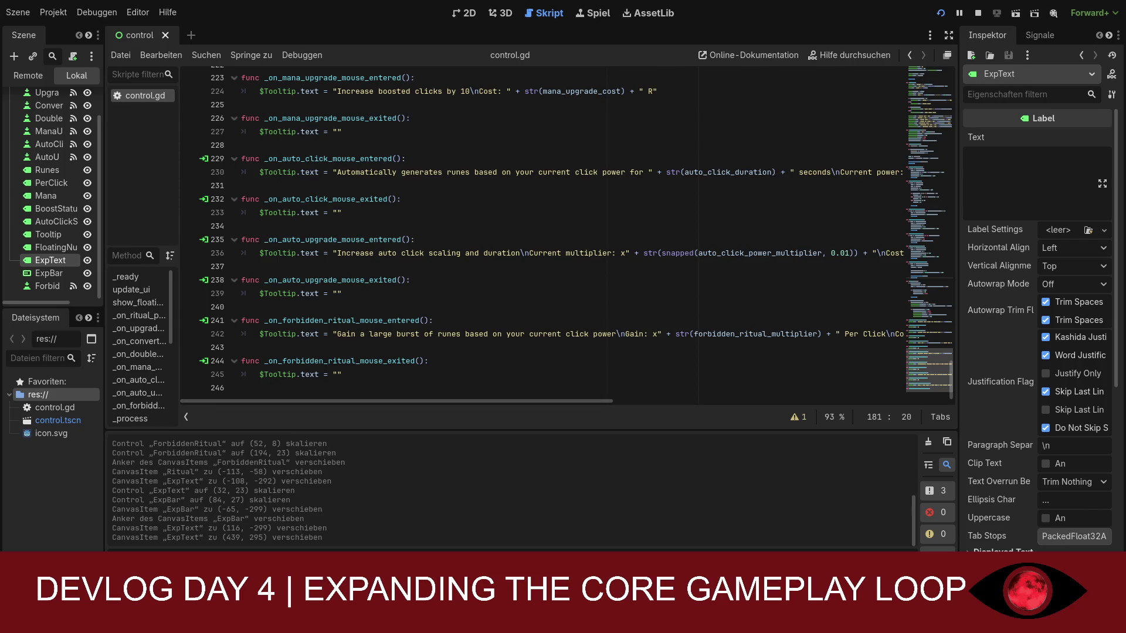
# - Replace the line 242 tooltip with 'Instantly fill your EXP to maximum' plus its rune cost, and save
pyautogui.click(267, 334)
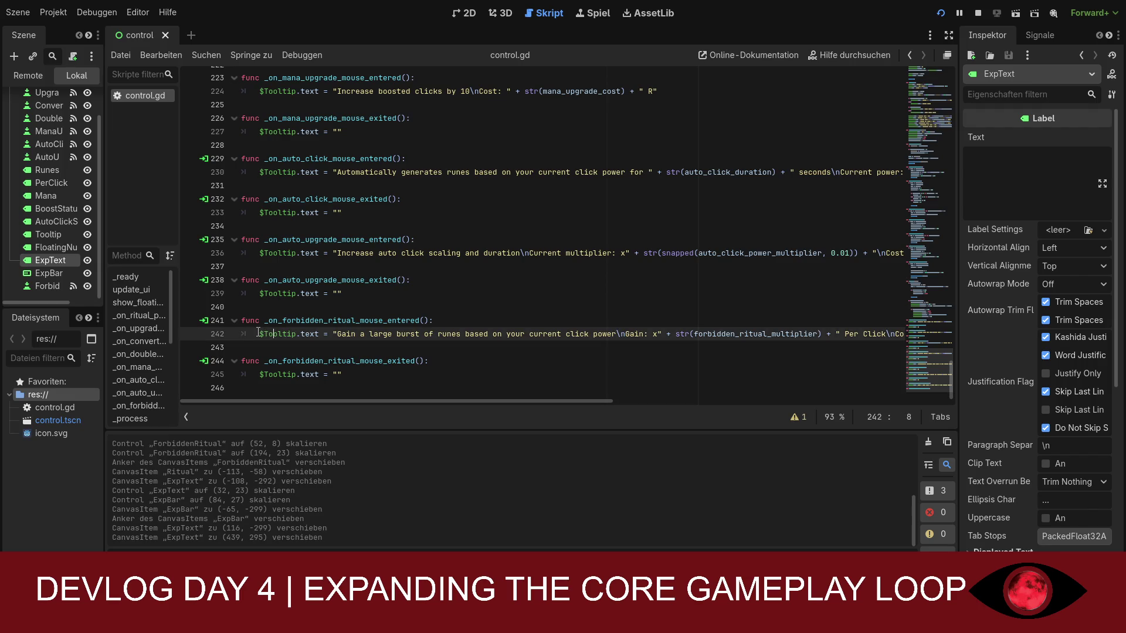
pyautogui.click(253, 332)
pyautogui.click(193, 340)
pyautogui.click(191, 336)
pyautogui.moveTo(259, 334)
pyautogui.mouseDown()
pyautogui.moveTo(909, 343)
pyautogui.moveTo(891, 334)
pyautogui.mouseUp()
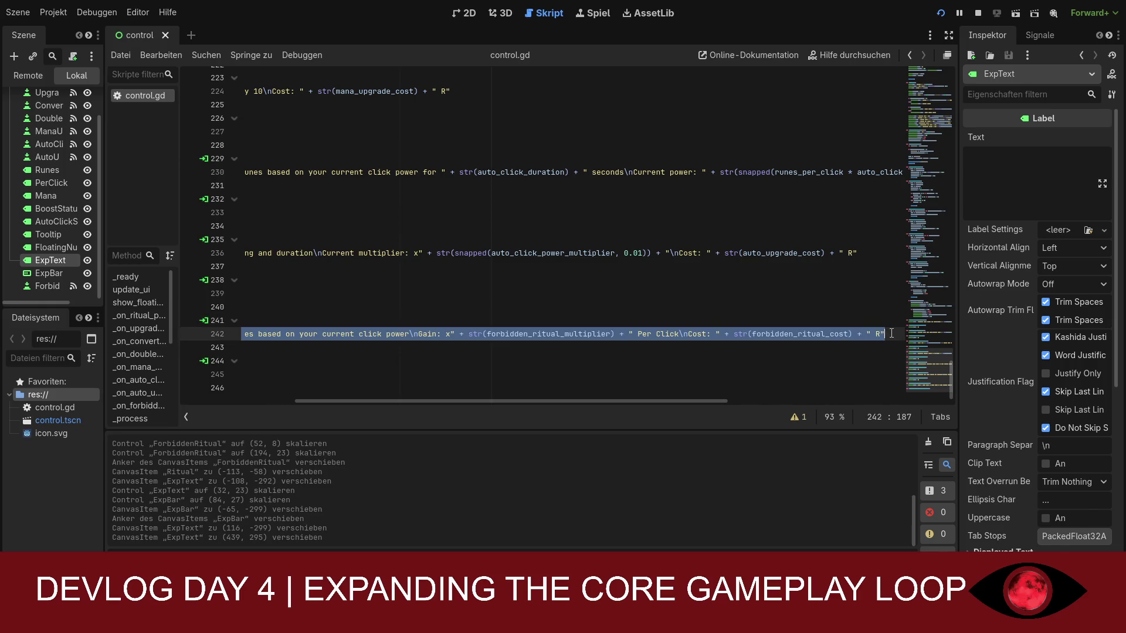
pyautogui.write('$Tooltip.text = "Instantly fill your EXP to maximum\\nCost: " + str(forbidden_ritual_cost) + " R"')
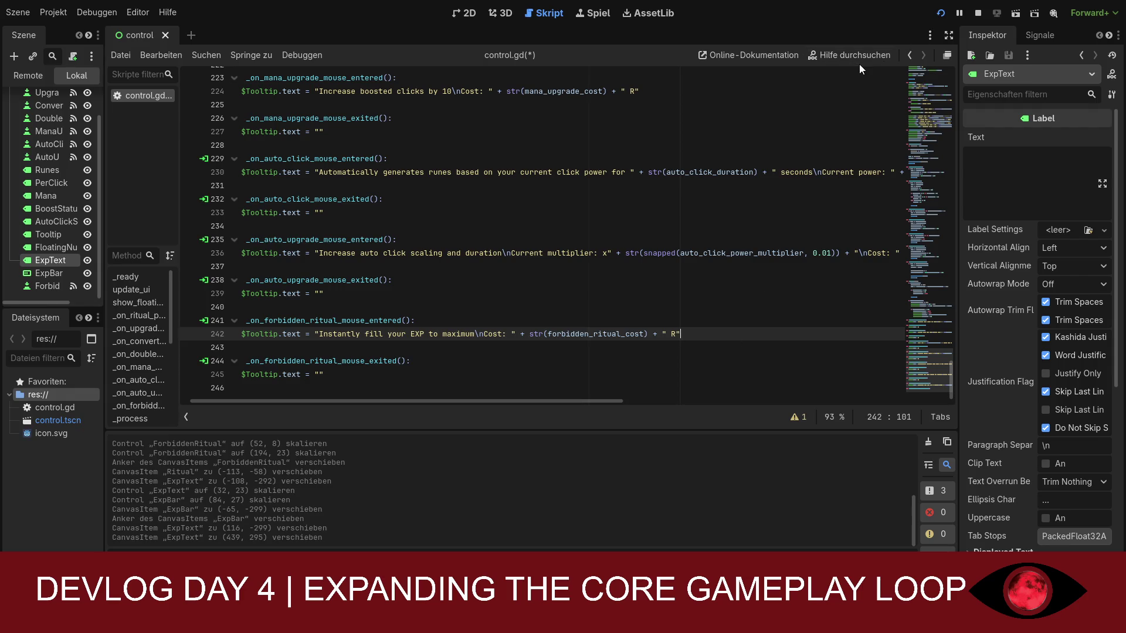
pyautogui.hotkey('ctrl', 's')
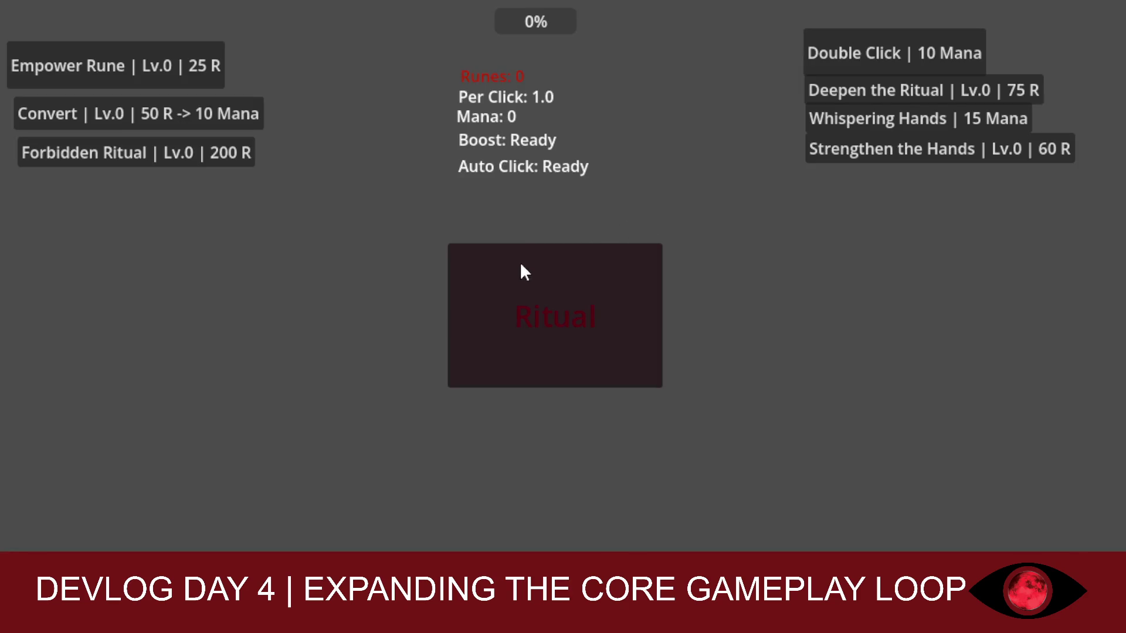
# - In the running game, perform the Ritual repeatedly to earn runes and raise EXP
pyautogui.click(527, 278)
pyautogui.doubleClick(526, 278)
pyautogui.click(526, 278)
pyautogui.click(526, 278)
pyautogui.doubleClick(527, 278)
pyautogui.doubleClick(526, 278)
pyautogui.doubleClick(527, 278)
pyautogui.doubleClick(527, 278)
pyautogui.doubleClick(527, 278)
pyautogui.doubleClick(527, 278)
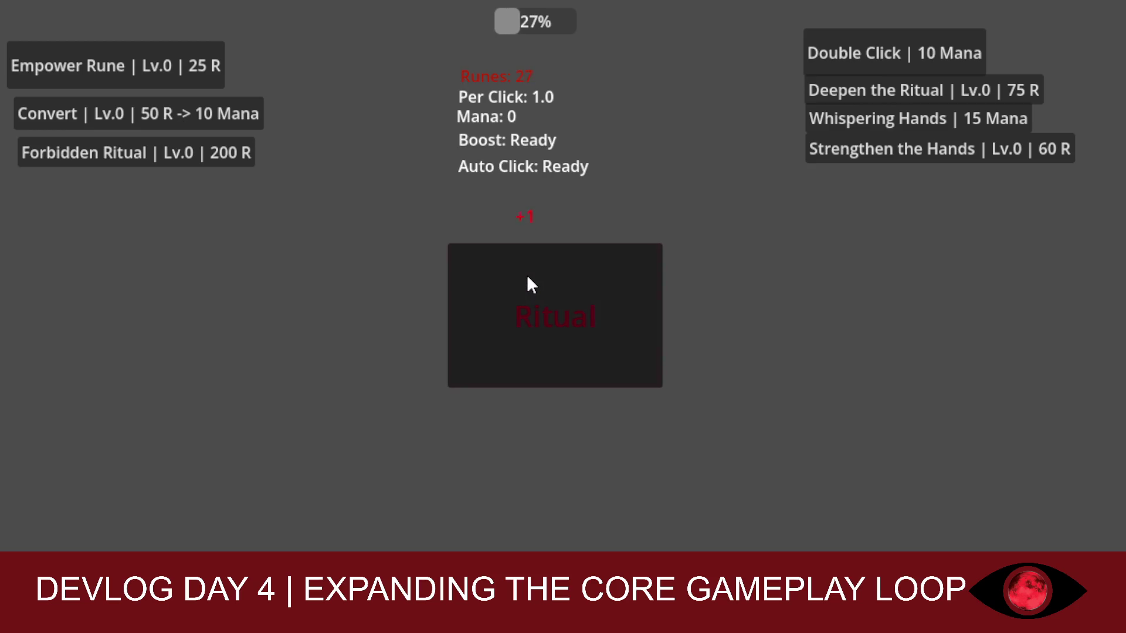
pyautogui.doubleClick(527, 278)
pyautogui.doubleClick(527, 278)
pyautogui.doubleClick(527, 278)
pyautogui.doubleClick(528, 279)
pyautogui.doubleClick(529, 279)
pyautogui.doubleClick(529, 279)
pyautogui.doubleClick(530, 279)
pyautogui.doubleClick(530, 279)
pyautogui.doubleClick(531, 279)
pyautogui.doubleClick(531, 279)
pyautogui.click(531, 279)
pyautogui.doubleClick(531, 279)
pyautogui.click(531, 279)
pyautogui.doubleClick(536, 279)
pyautogui.click(536, 279)
pyautogui.doubleClick(536, 279)
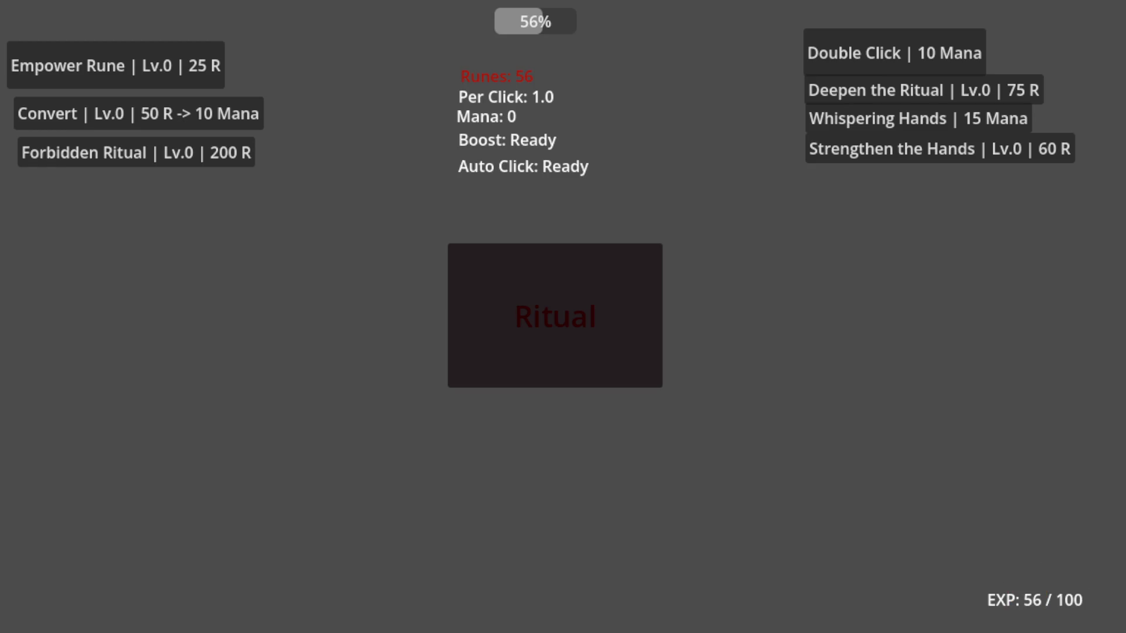
pyautogui.click(521, 333)
pyautogui.click(520, 333)
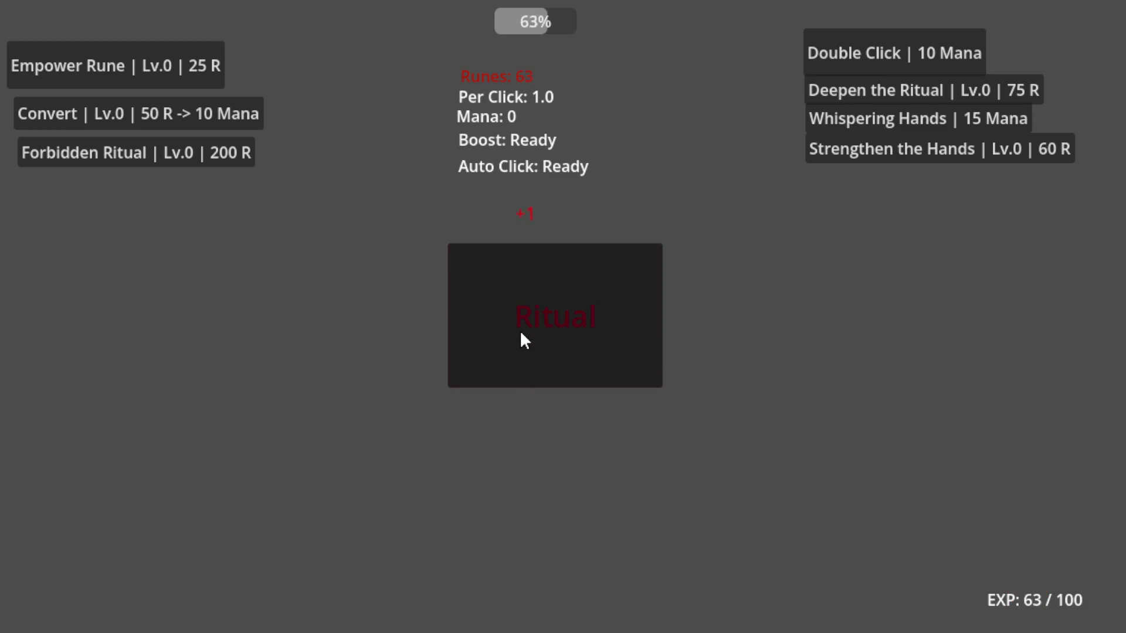
pyautogui.click(522, 333)
pyautogui.click(523, 333)
pyautogui.click(521, 331)
pyautogui.click(521, 331)
pyautogui.click(520, 331)
pyautogui.click(521, 331)
pyautogui.click(520, 329)
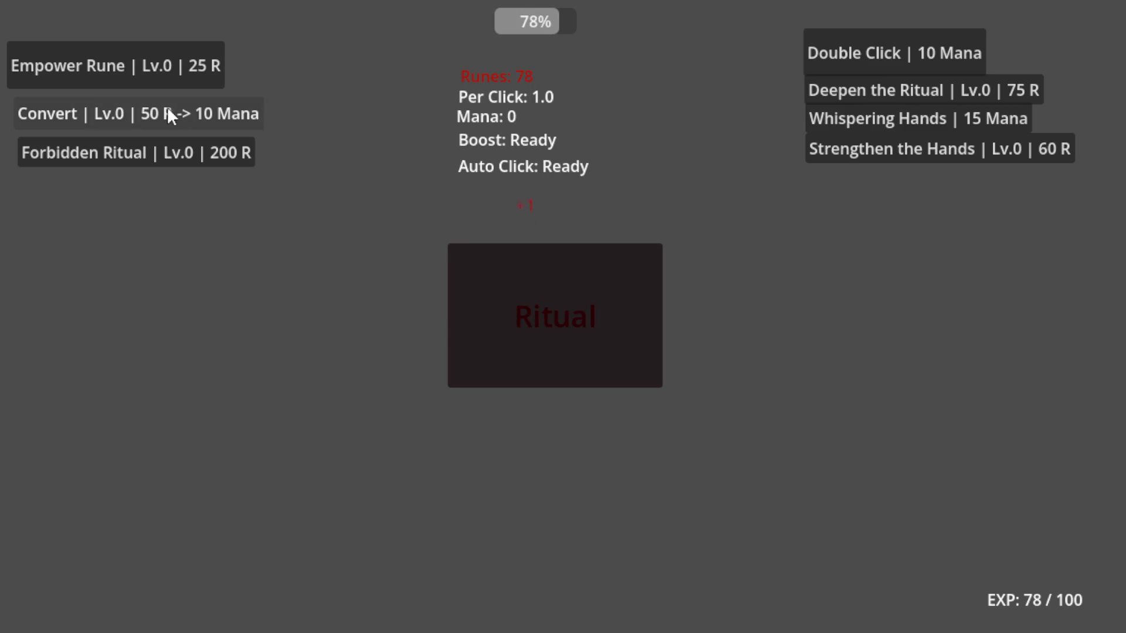
# - Buy Empower Rune twice, then perform the Ritual at 3 runes per click until EXP nears 100
pyautogui.click(146, 70)
pyautogui.click(147, 69)
pyautogui.click(477, 296)
pyautogui.tripleClick(486, 297)
pyautogui.click(486, 297)
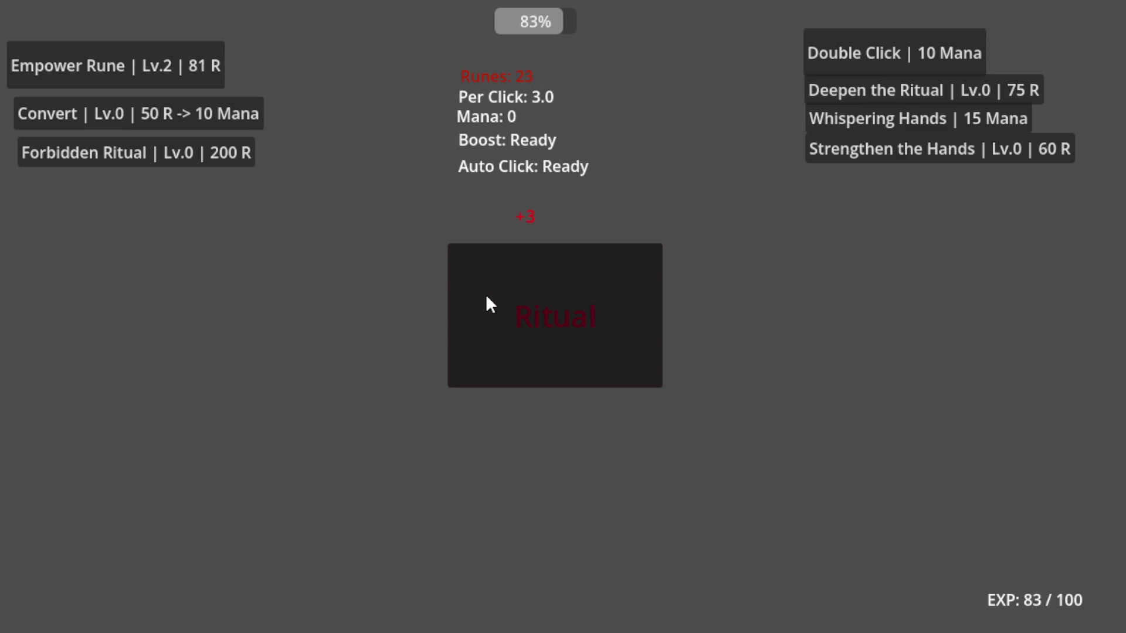
pyautogui.tripleClick(485, 297)
pyautogui.doubleClick(486, 296)
pyautogui.tripleClick(486, 297)
pyautogui.doubleClick(486, 297)
pyautogui.tripleClick(487, 297)
pyautogui.click(487, 297)
pyautogui.tripleClick(486, 297)
pyautogui.doubleClick(486, 297)
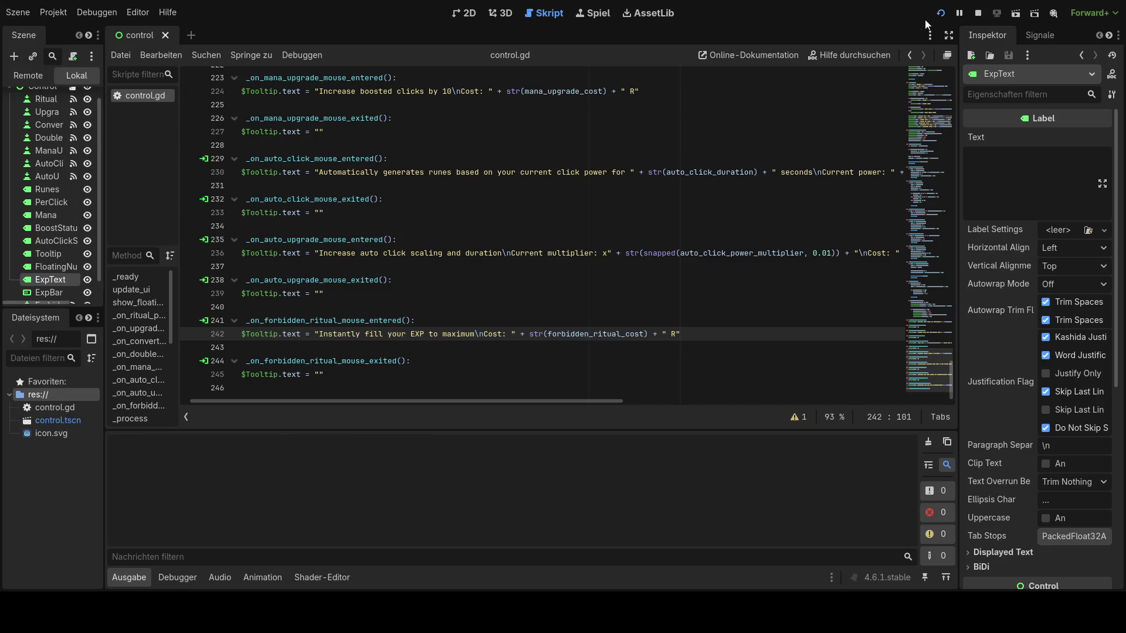
# - Relaunch the game with F5 and perform the Ritual a few times, reaching 7 / 100 EXP
pyautogui.press('F5')
pyautogui.doubleClick(504, 304)
pyautogui.doubleClick(504, 304)
pyautogui.doubleClick(504, 304)
pyautogui.click(504, 304)
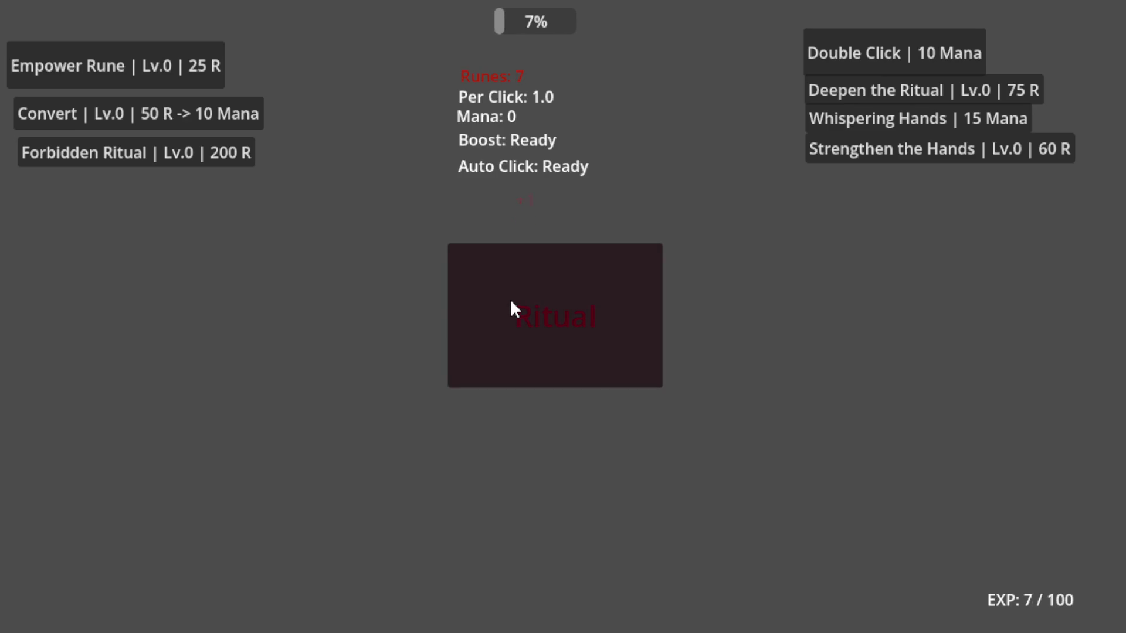
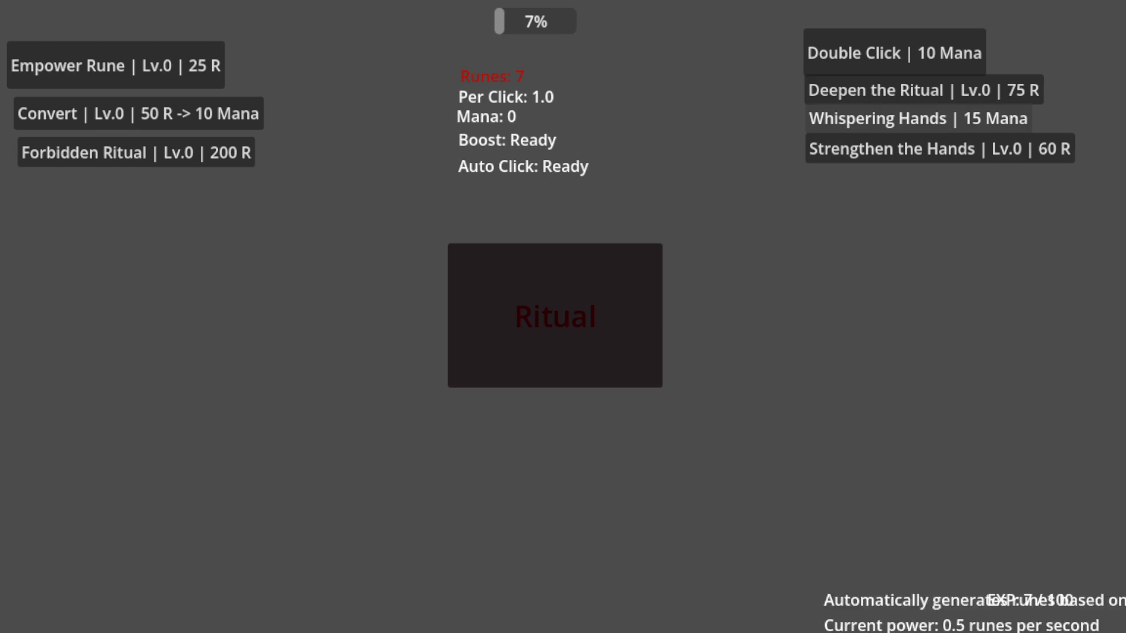
# - Close the running Ritual game and return to the 2D scene view
pyautogui.hotkey('alt', 'F4')
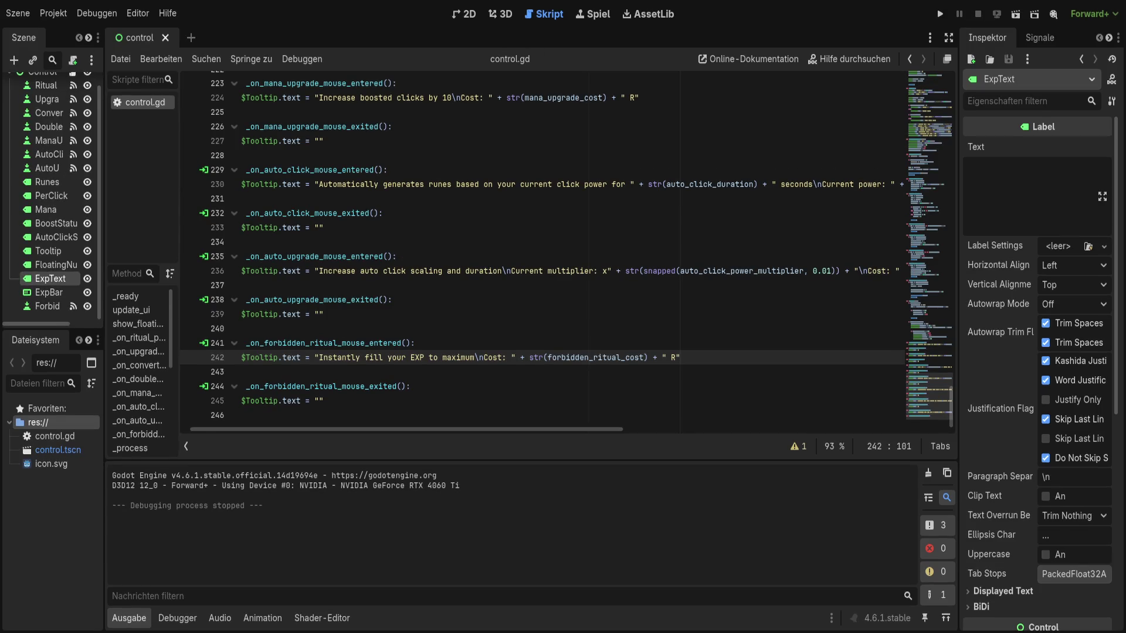
pyautogui.click(464, 13)
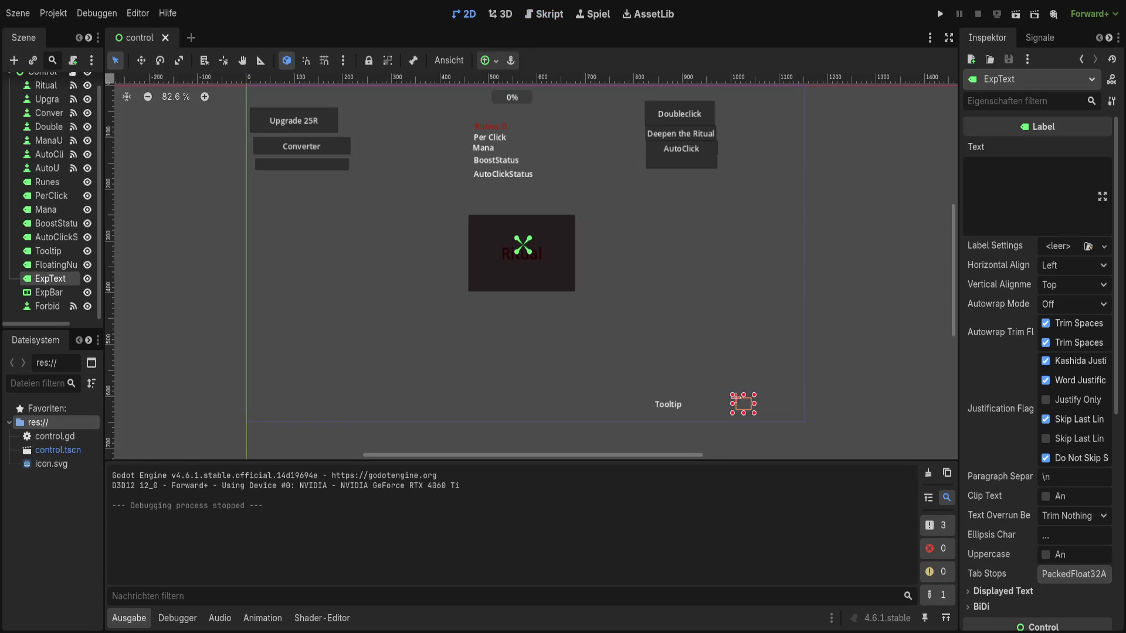
# - Move the PerClick label to the bottom-left and raise the Mana label slightly
pyautogui.click(485, 138)
pyautogui.moveTo(494, 141)
pyautogui.mouseDown()
pyautogui.moveTo(711, 366)
pyautogui.moveTo(593, 411)
pyautogui.moveTo(603, 411)
pyautogui.moveTo(270, 415)
pyautogui.mouseUp()
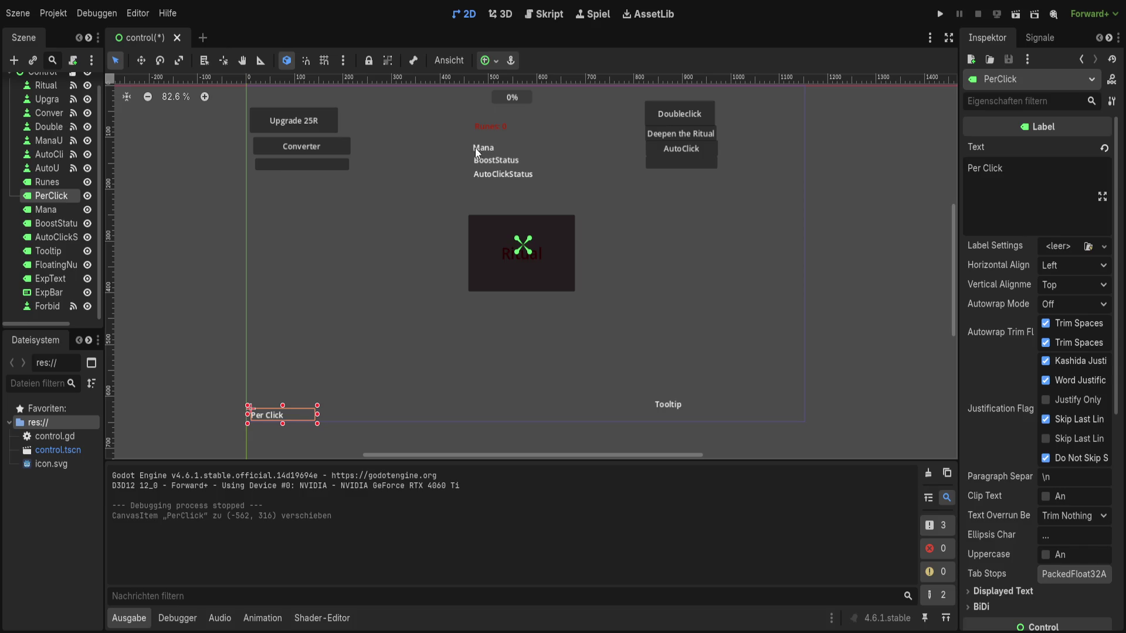
pyautogui.moveTo(477, 149); pyautogui.dragTo(492, 137)
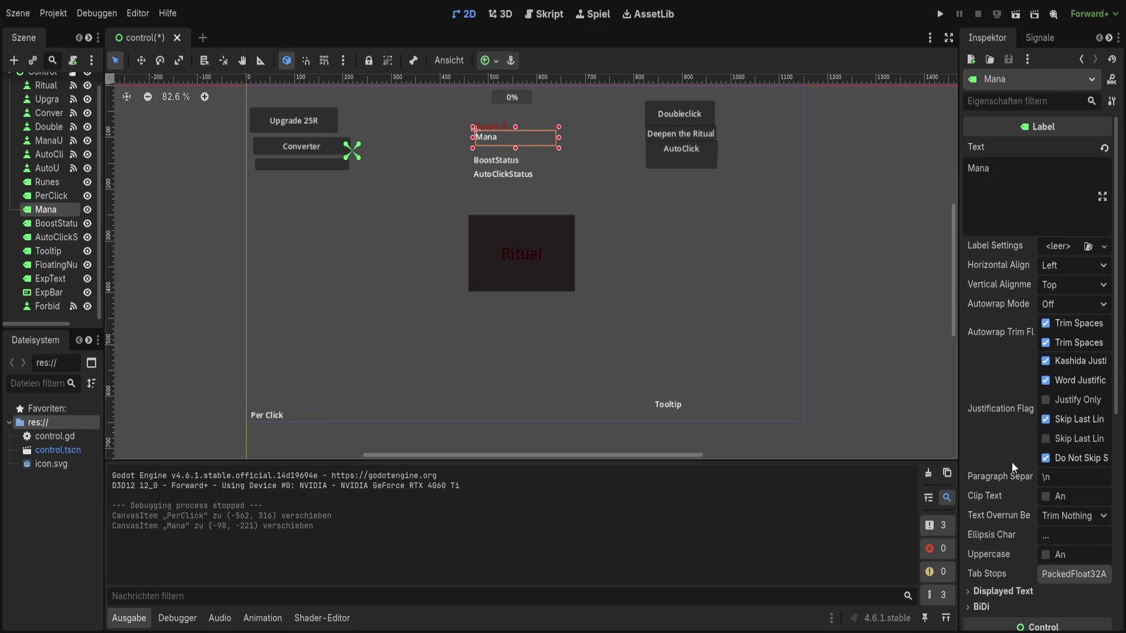
# - Give the Mana label a blue Font Color theme override
pyautogui.scroll(-5, 1012, 462)
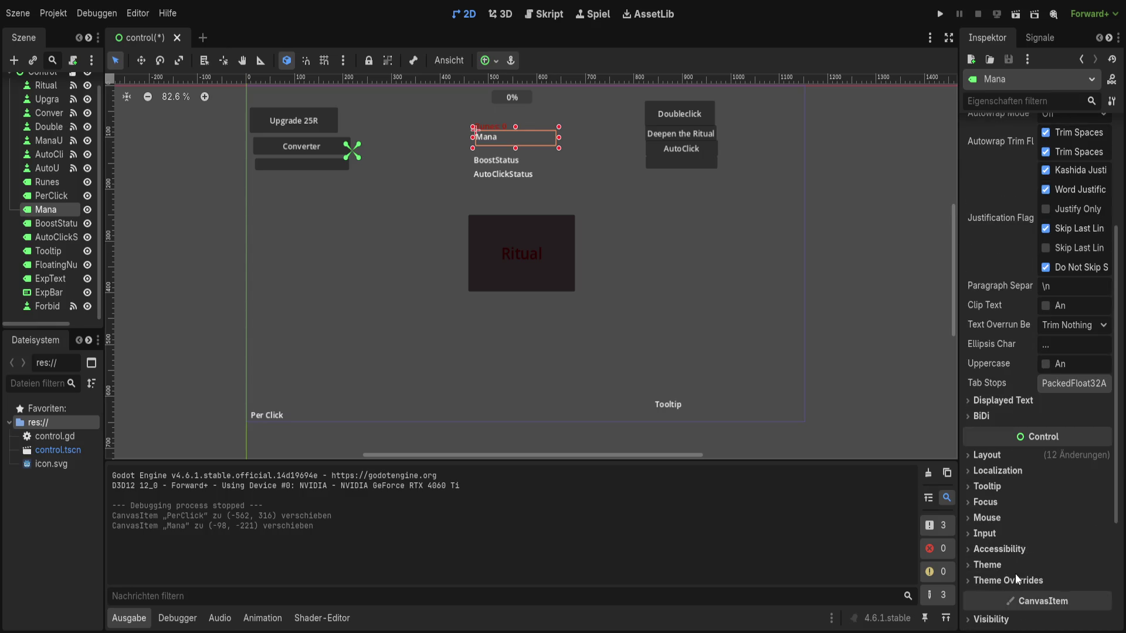
pyautogui.click(1015, 575)
pyautogui.scroll(-2, 1013, 570)
pyautogui.click(994, 530)
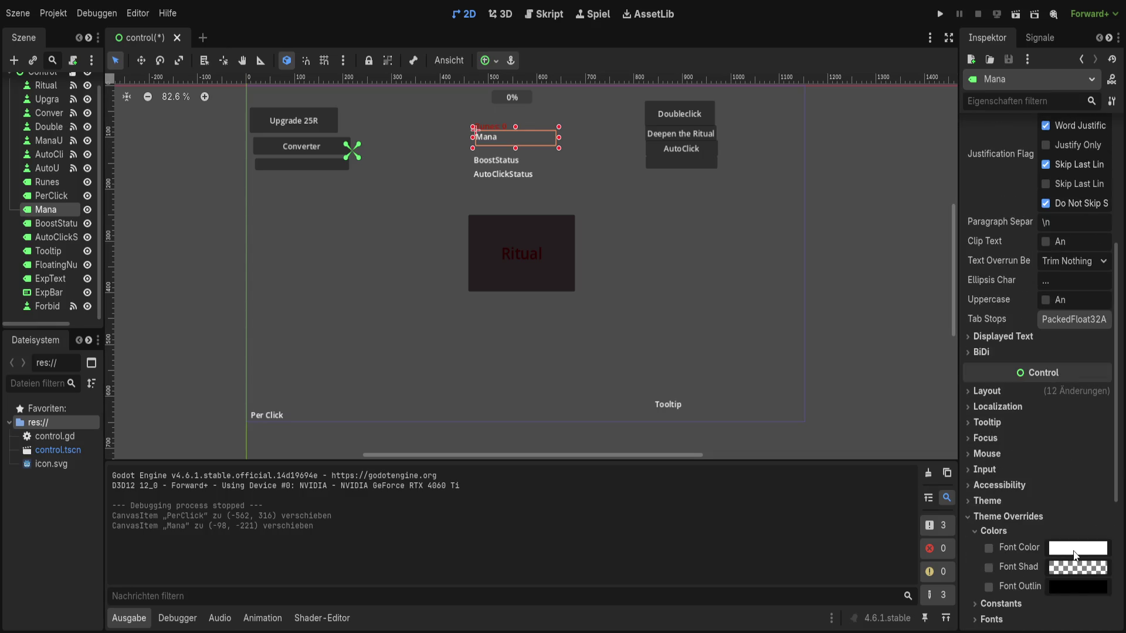
pyautogui.moveTo(1032, 378)
pyautogui.mouseDown()
pyautogui.moveTo(1050, 373)
pyautogui.moveTo(937, 386)
pyautogui.moveTo(956, 392)
pyautogui.mouseUp()
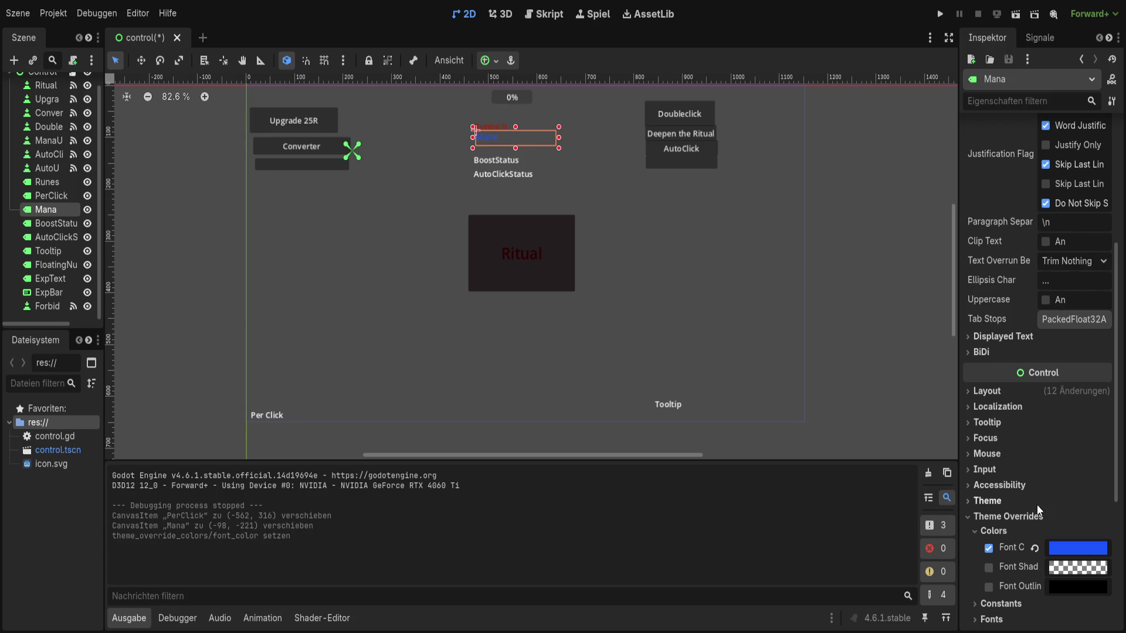
pyautogui.click(491, 160)
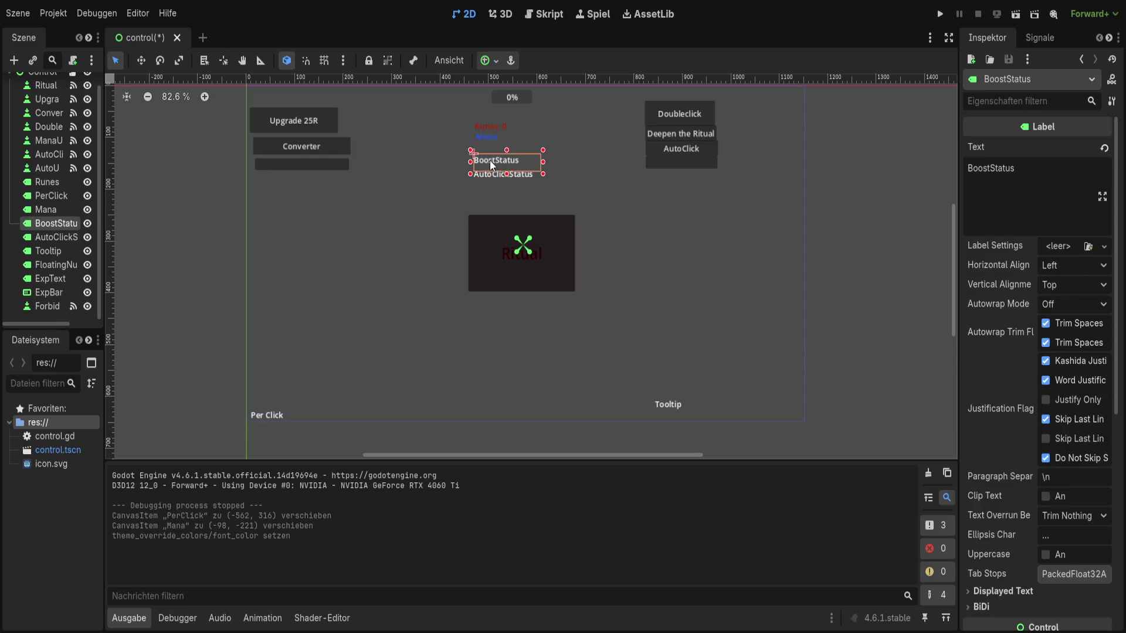
# - Place BoostStatus beside Doubleclick and AutoClickStatus beside AutoClick, adjusting their anchors
pyautogui.moveTo(490, 160)
pyautogui.mouseDown()
pyautogui.moveTo(567, 175)
pyautogui.moveTo(691, 165)
pyautogui.moveTo(590, 104)
pyautogui.mouseUp()
pyautogui.moveTo(493, 174)
pyautogui.mouseDown()
pyautogui.moveTo(581, 136)
pyautogui.moveTo(587, 109)
pyautogui.moveTo(493, 287)
pyautogui.moveTo(377, 273)
pyautogui.moveTo(497, 205)
pyautogui.moveTo(597, 117)
pyautogui.moveTo(584, 109)
pyautogui.moveTo(513, 132)
pyautogui.moveTo(741, 146)
pyautogui.mouseUp()
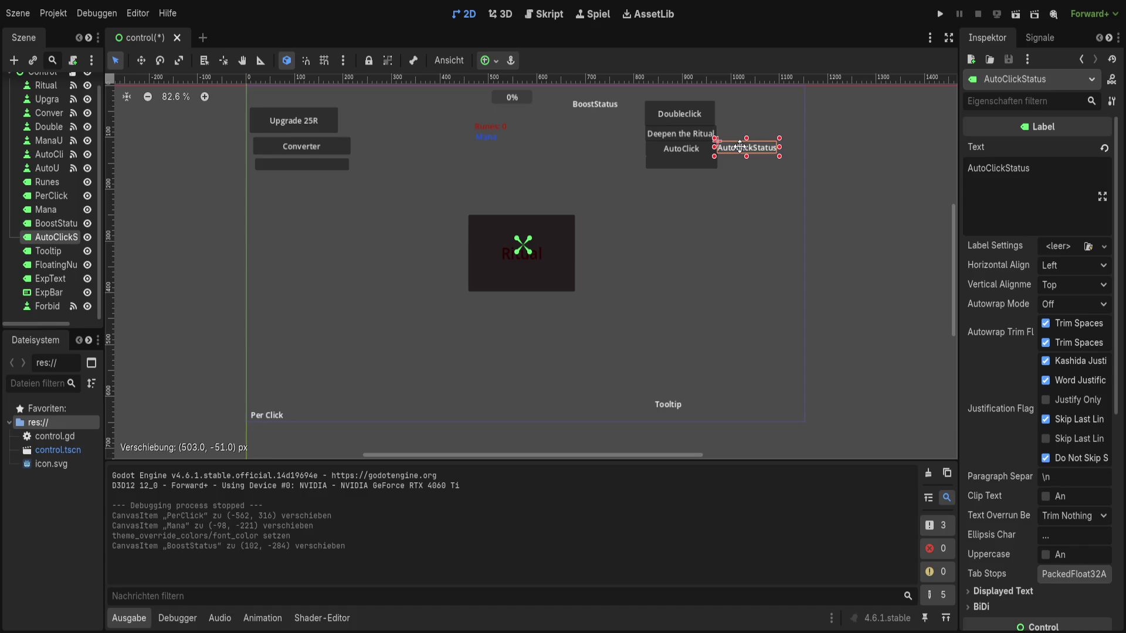
pyautogui.moveTo(740, 146); pyautogui.dragTo(740, 153)
pyautogui.moveTo(603, 104); pyautogui.dragTo(745, 107)
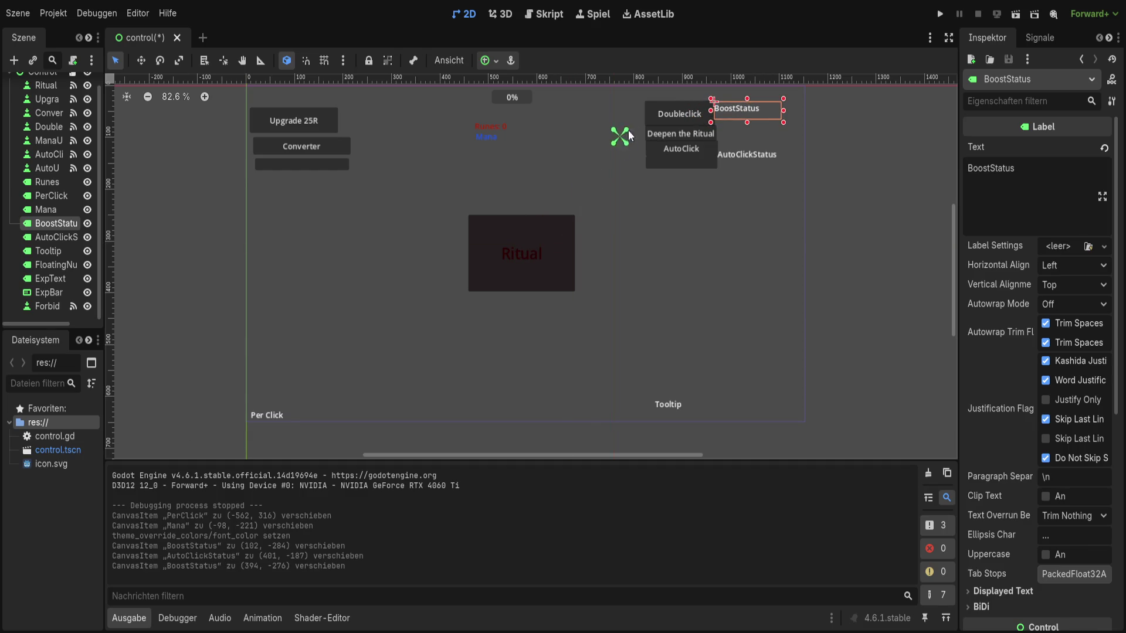
pyautogui.click(795, 111)
pyautogui.click(751, 153)
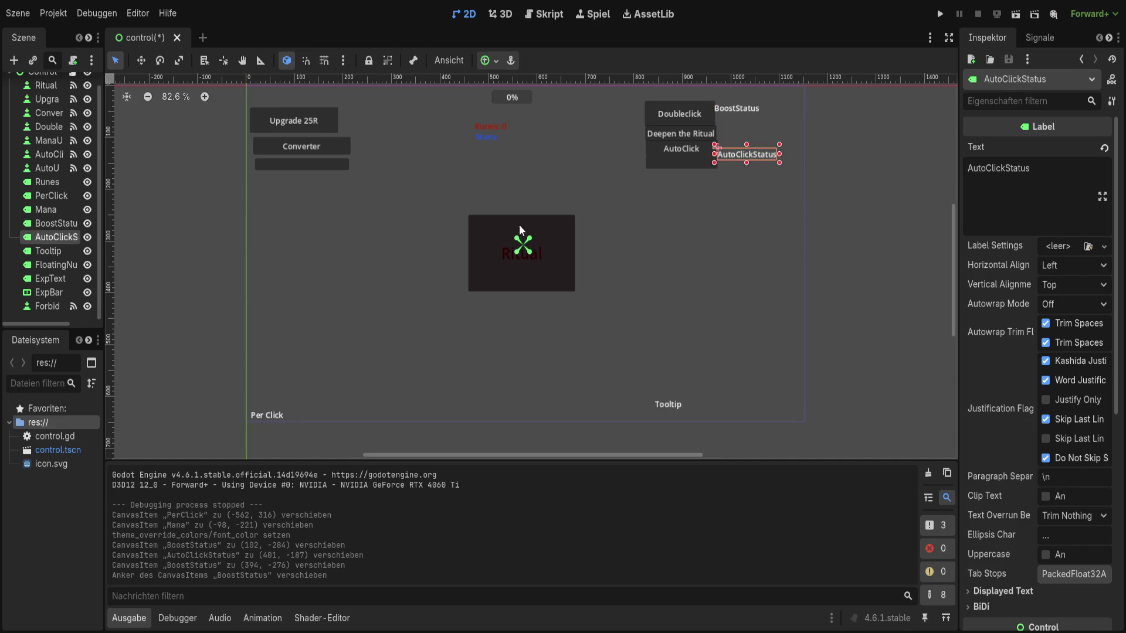
pyautogui.moveTo(519, 224); pyautogui.dragTo(623, 203)
pyautogui.moveTo(786, 142); pyautogui.dragTo(786, 153)
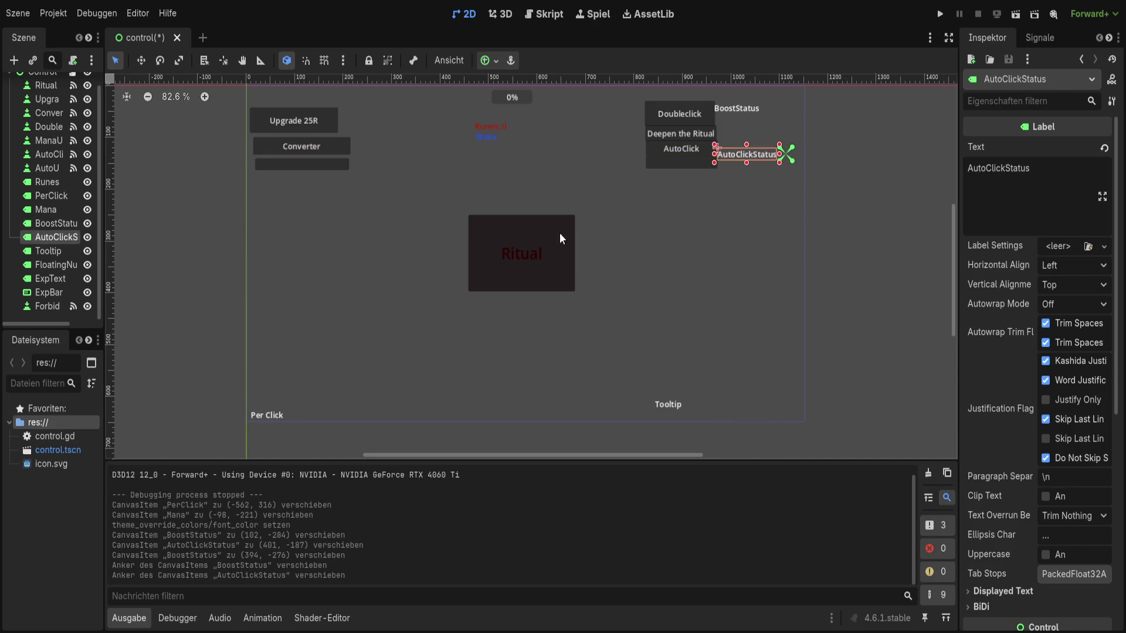
# - Set the empty button's Text to 'AutoUpgrade'
pyautogui.click(683, 134)
pyautogui.click(671, 150)
pyautogui.click(671, 149)
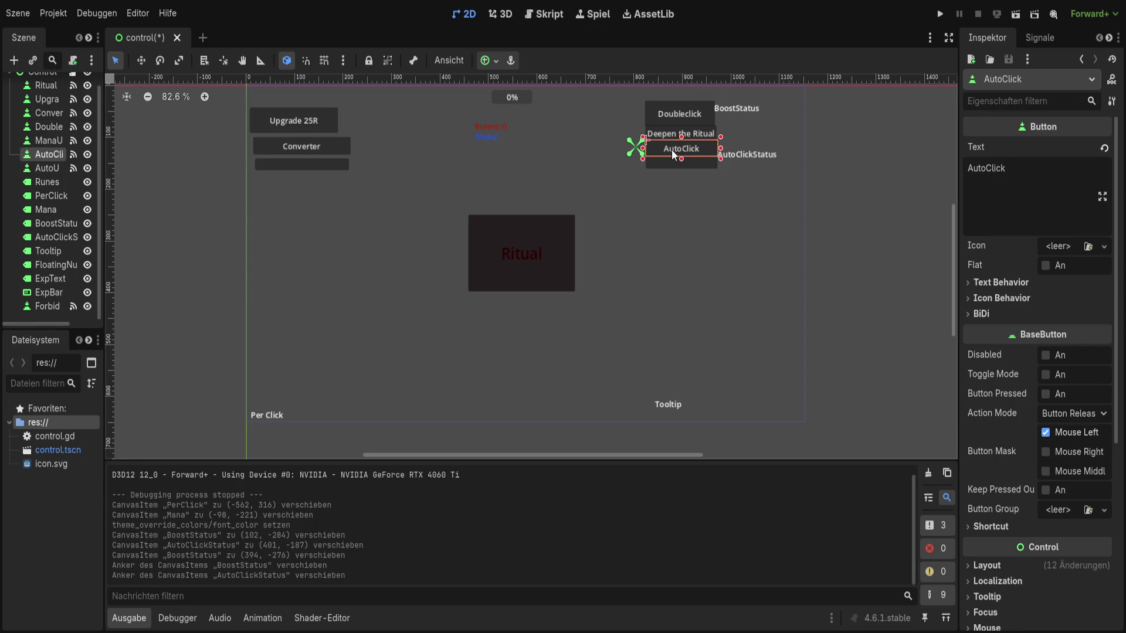
pyautogui.click(673, 157)
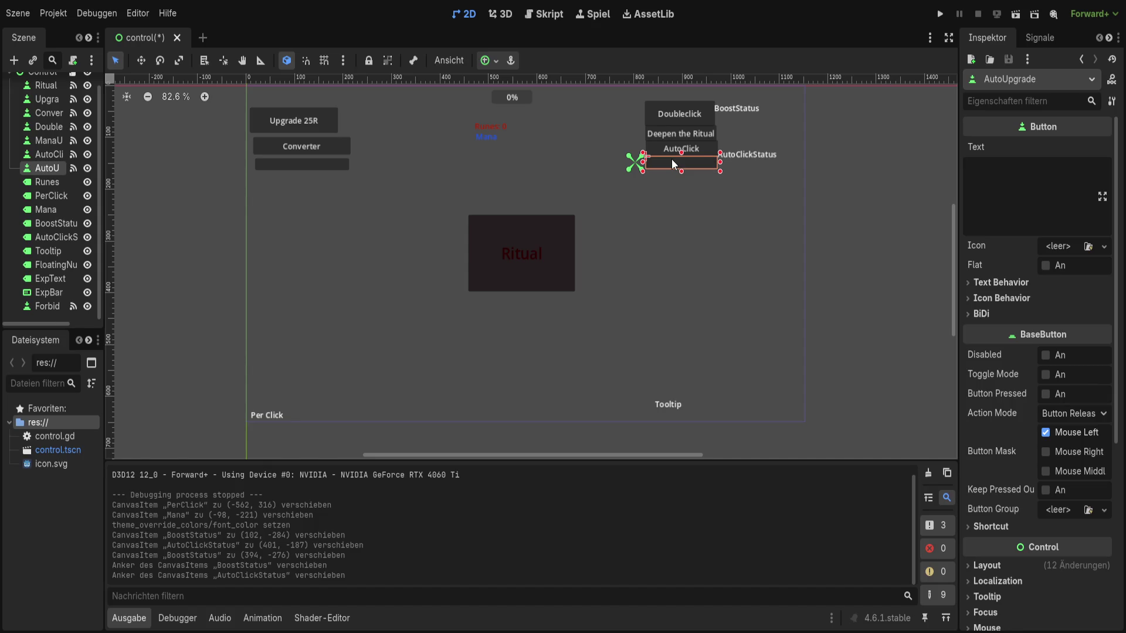
pyautogui.click(1005, 179)
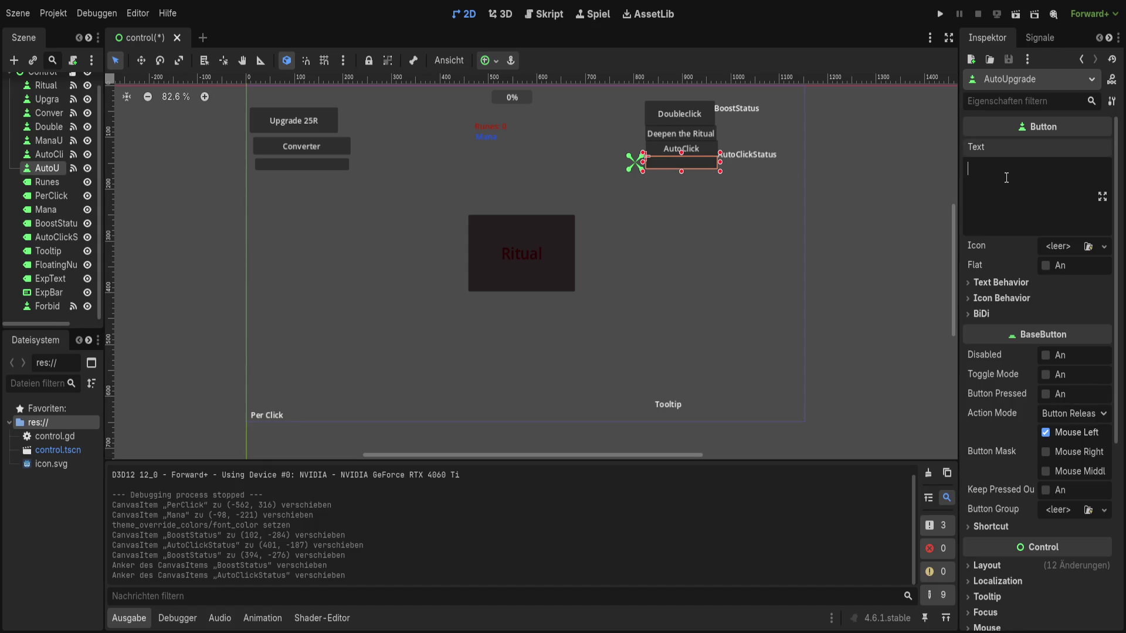
pyautogui.write('Auto')
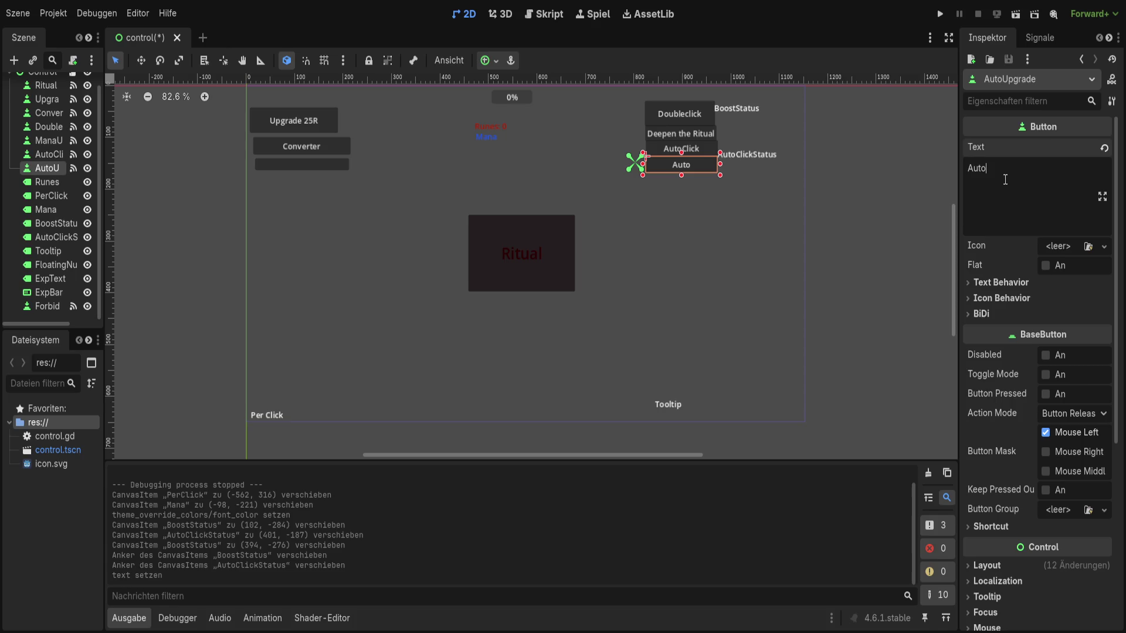
pyautogui.write('Upgrade')
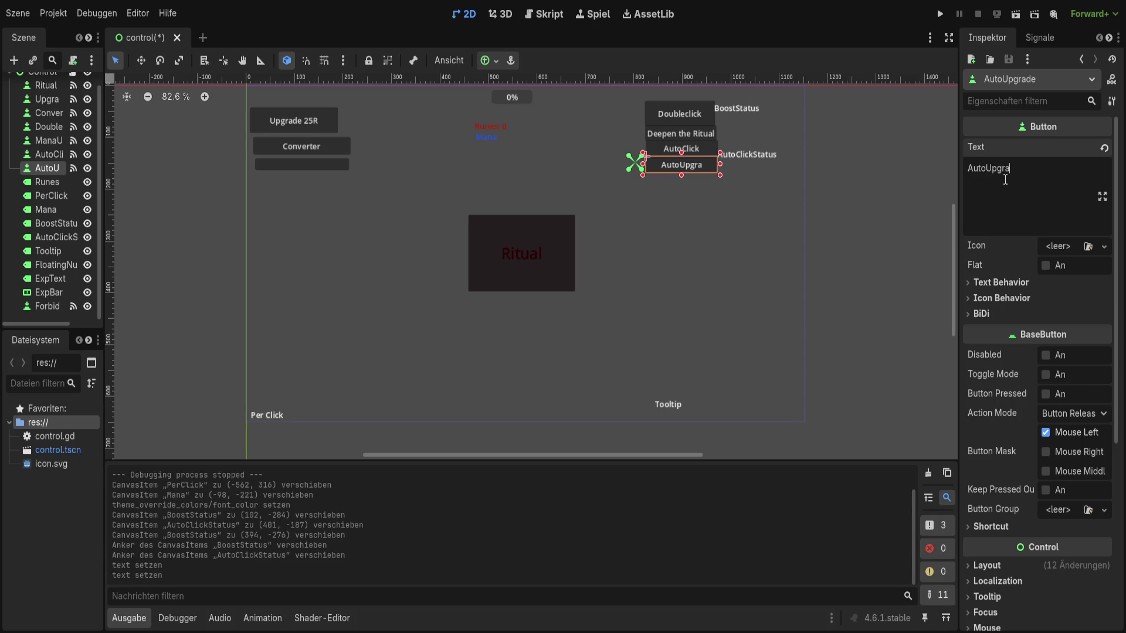
pyautogui.click(677, 244)
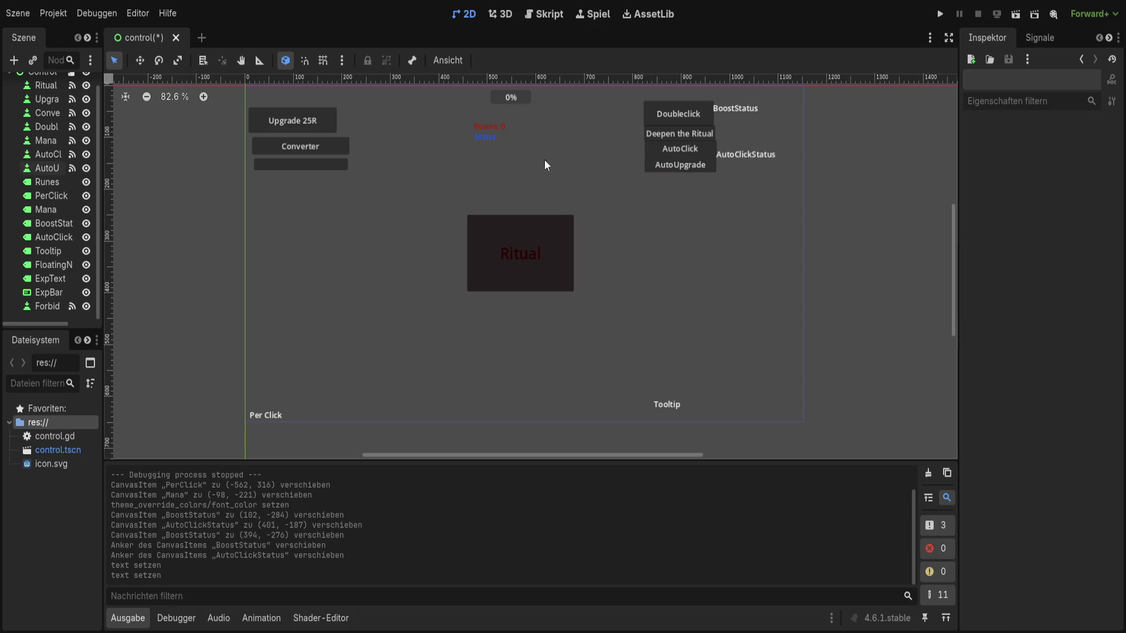
# - Run the game and click Ritual repeatedly to earn runes and EXP
pyautogui.click(940, 14)
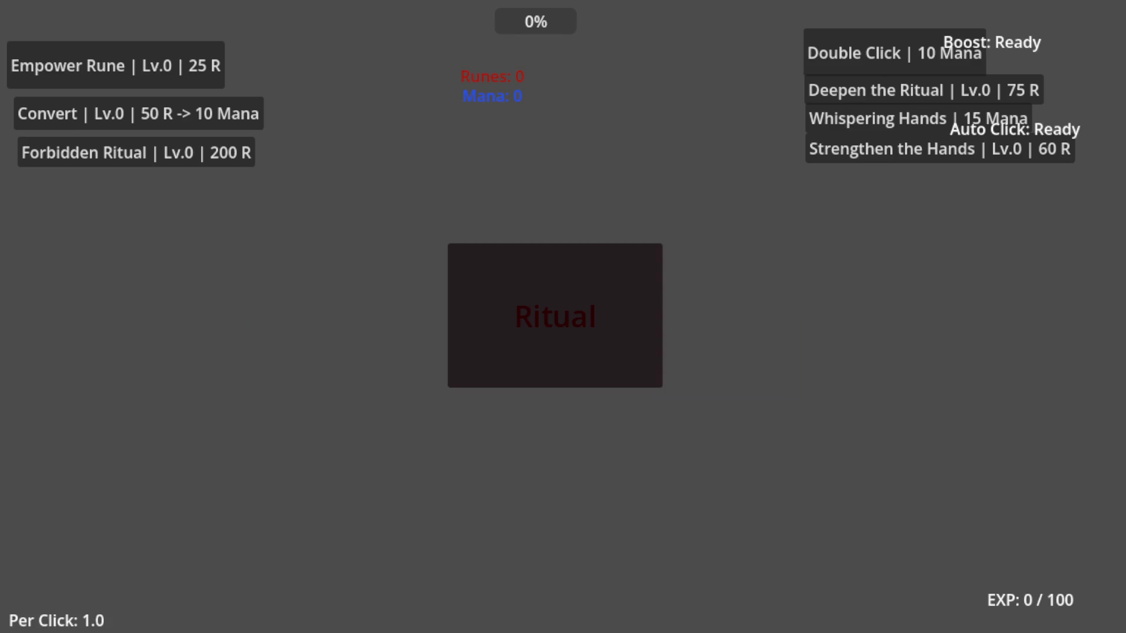
pyautogui.click(547, 303)
pyautogui.click(547, 303)
pyautogui.click(547, 303)
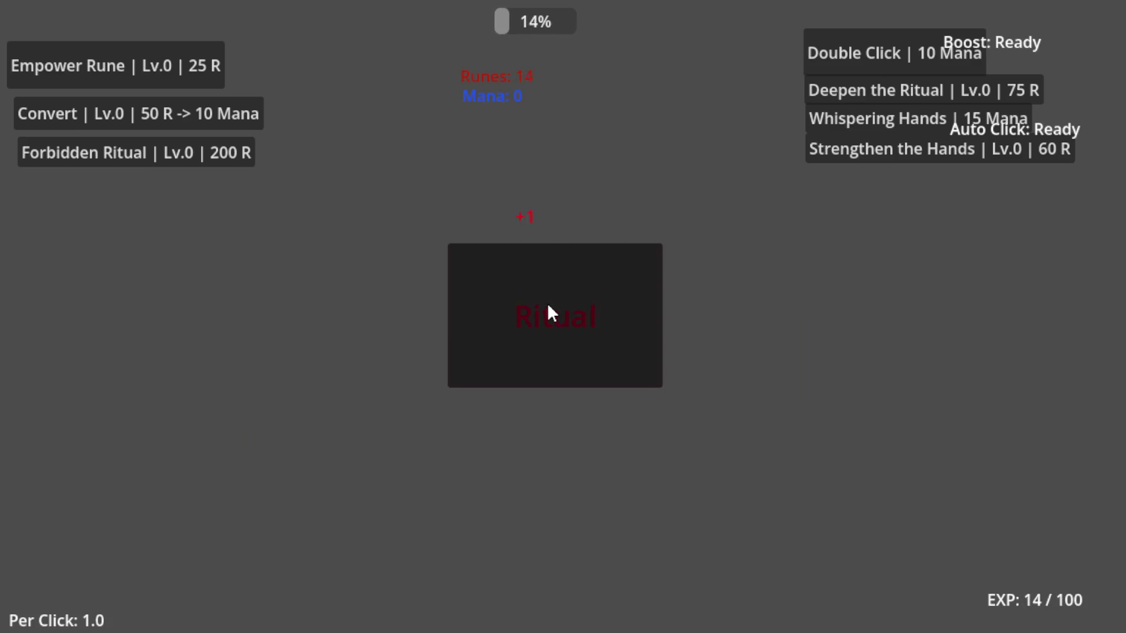
pyautogui.click(547, 302)
pyautogui.click(547, 303)
pyautogui.click(547, 303)
pyautogui.click(547, 302)
pyautogui.click(546, 302)
pyautogui.click(545, 301)
pyautogui.click(545, 301)
pyautogui.click(545, 302)
pyautogui.click(545, 302)
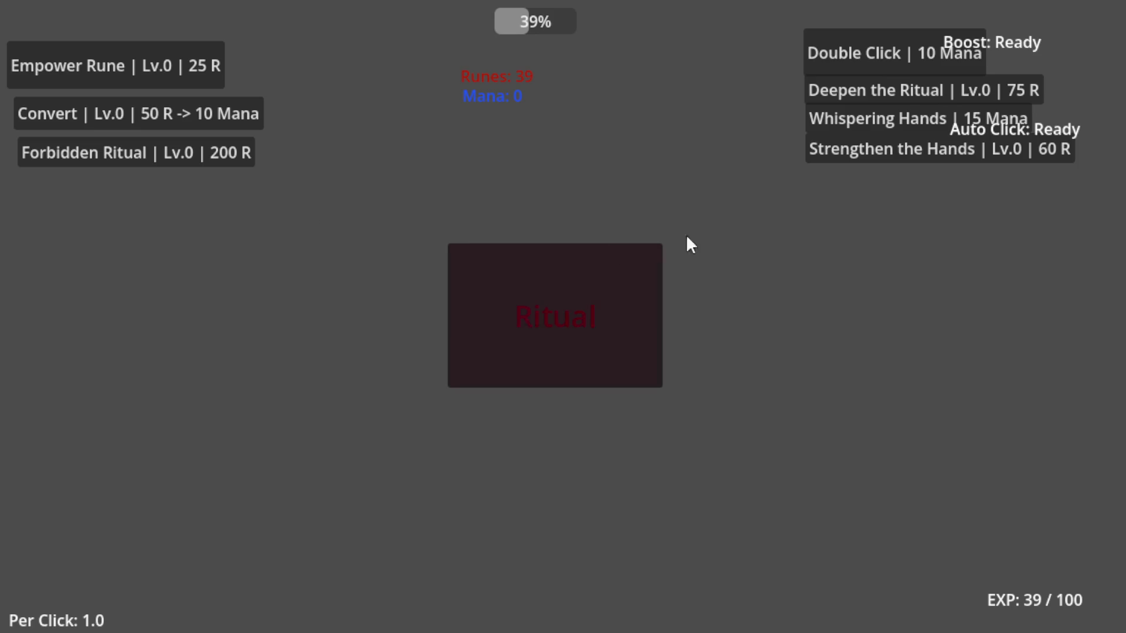
# - Close the game, launch it again, and switch back to the editor
pyautogui.hotkey('alt', 'F4')
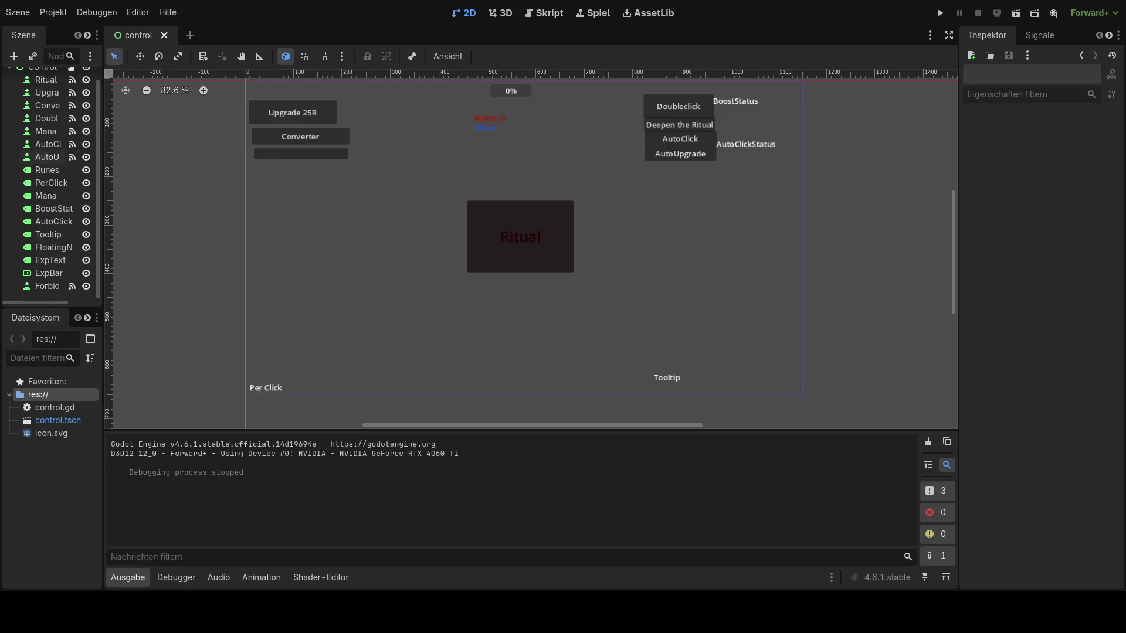
pyautogui.click(938, 14)
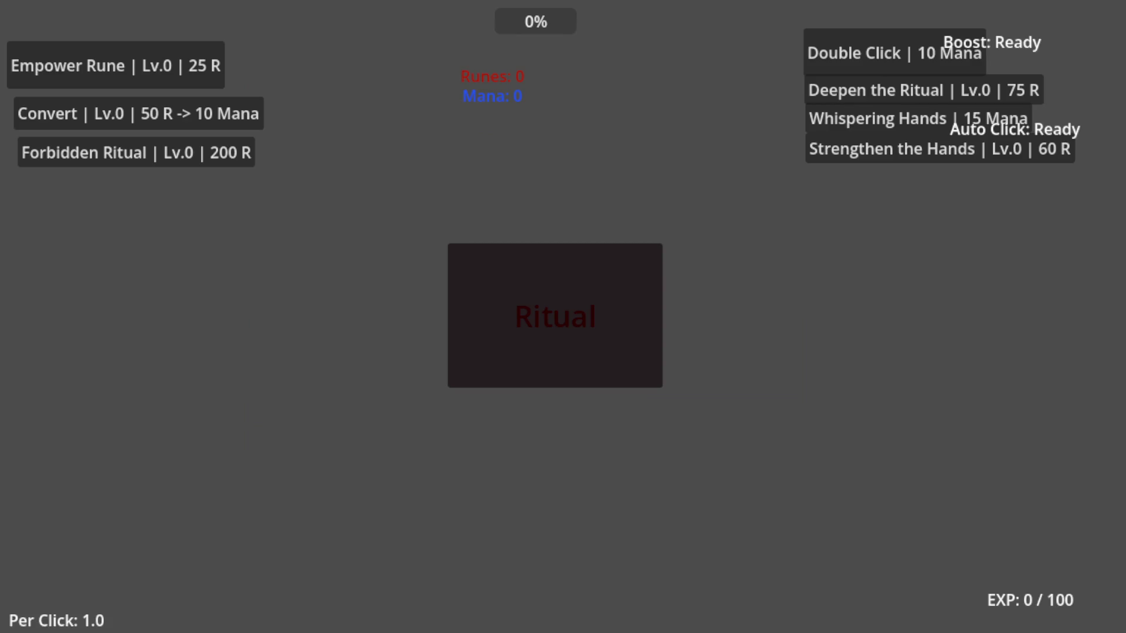
pyautogui.hotkey('alt', 'Tab')
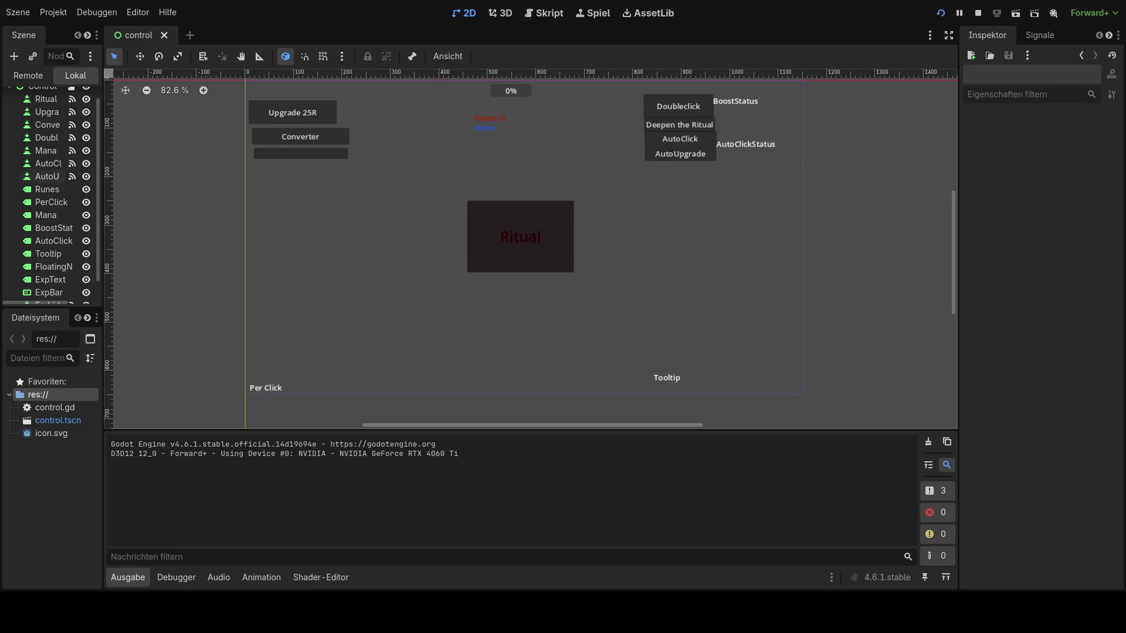
# - Shift the BoostStatus and AutoClickStatus labels further right and rerun the game
pyautogui.moveTo(748, 99); pyautogui.dragTo(775, 100)
pyautogui.moveTo(749, 146)
pyautogui.mouseDown()
pyautogui.moveTo(782, 146)
pyautogui.moveTo(772, 146)
pyautogui.mouseUp()
pyautogui.click(941, 13)
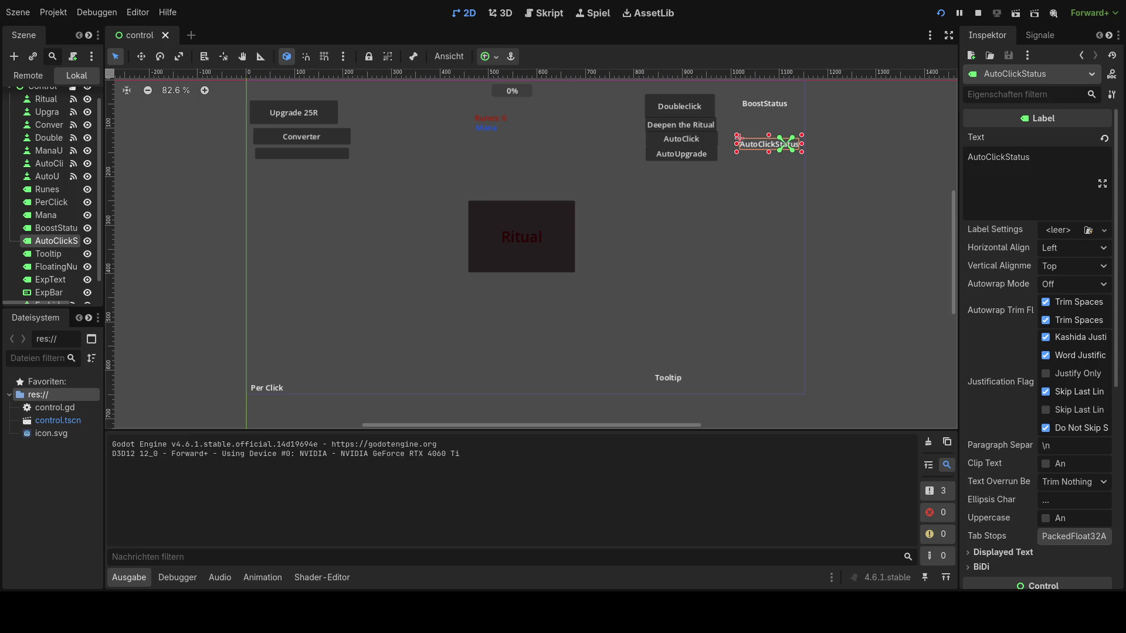
# - Move Doubleclick left into the button column, realign AutoClickStatus, and reload the project
pyautogui.moveTo(680, 108)
pyautogui.mouseDown()
pyautogui.moveTo(613, 111)
pyautogui.moveTo(679, 103)
pyautogui.moveTo(657, 151)
pyautogui.moveTo(623, 153)
pyautogui.moveTo(617, 126)
pyautogui.mouseUp()
pyautogui.click(647, 139)
pyautogui.click(638, 126)
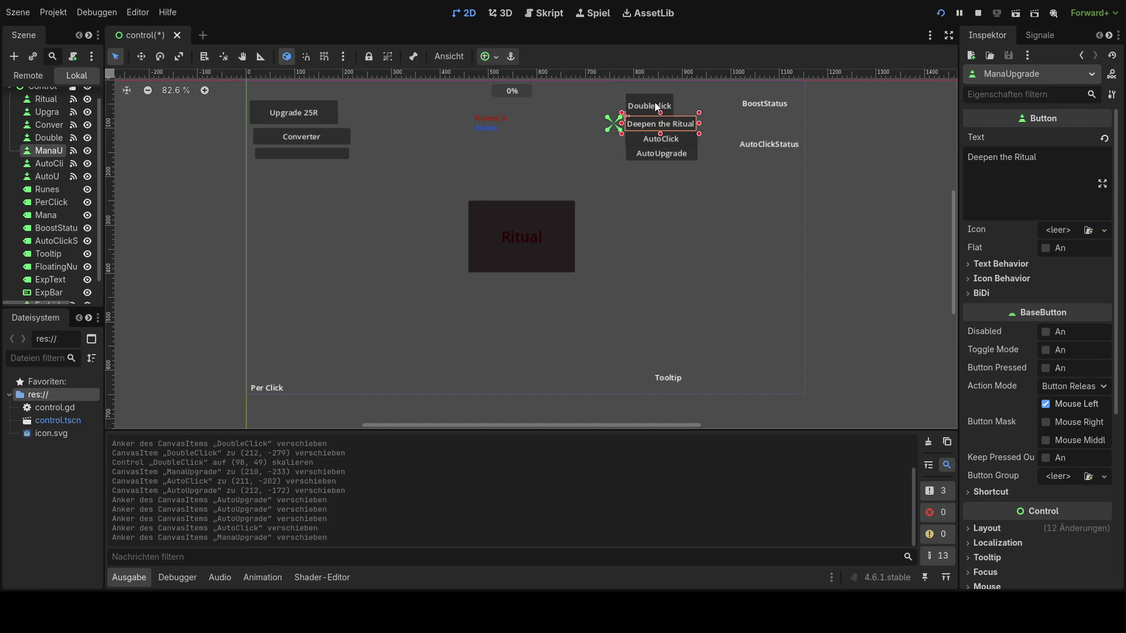
pyautogui.click(719, 176)
pyautogui.click(760, 147)
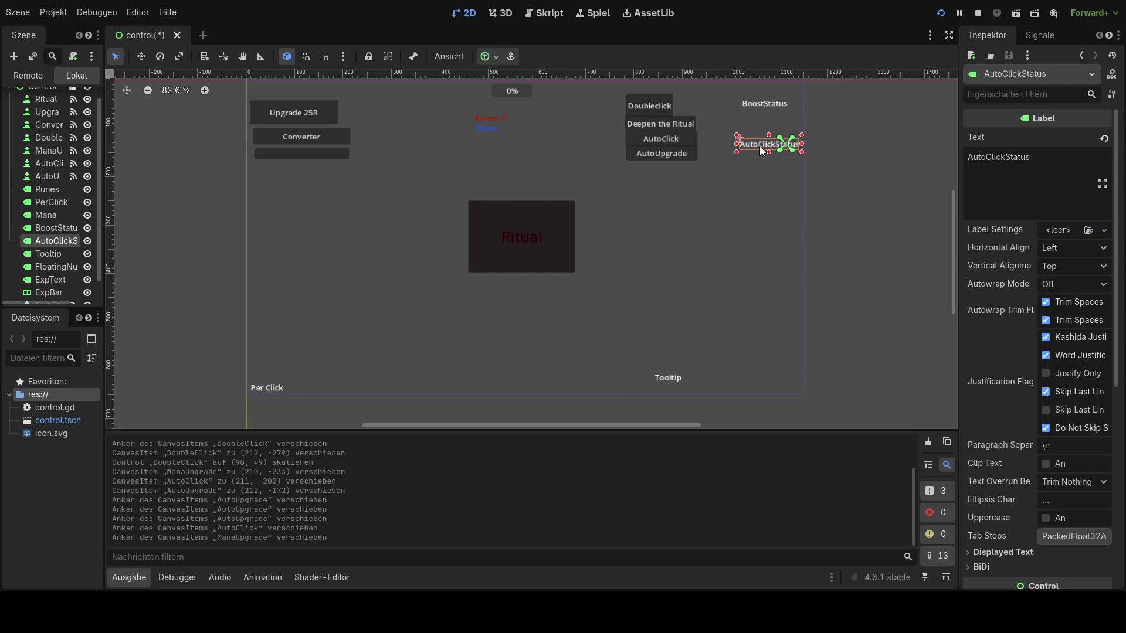
pyautogui.moveTo(760, 146)
pyautogui.mouseDown()
pyautogui.moveTo(708, 138)
pyautogui.moveTo(747, 140)
pyautogui.moveTo(762, 106)
pyautogui.moveTo(733, 104)
pyautogui.moveTo(774, 103)
pyautogui.moveTo(752, 103)
pyautogui.mouseUp()
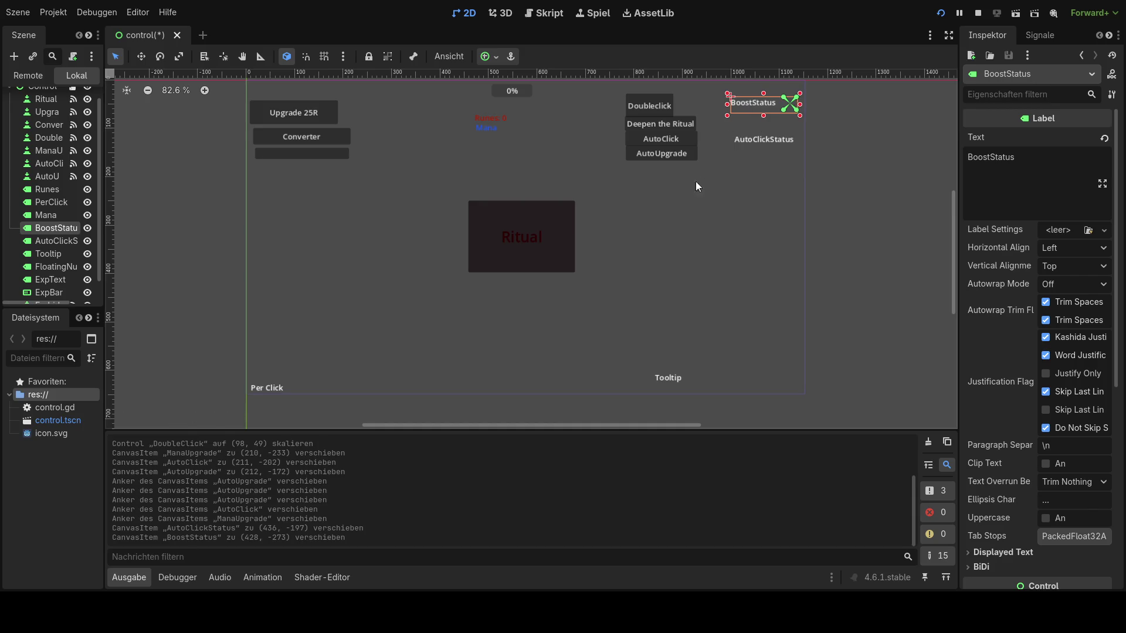
pyautogui.click(940, 13)
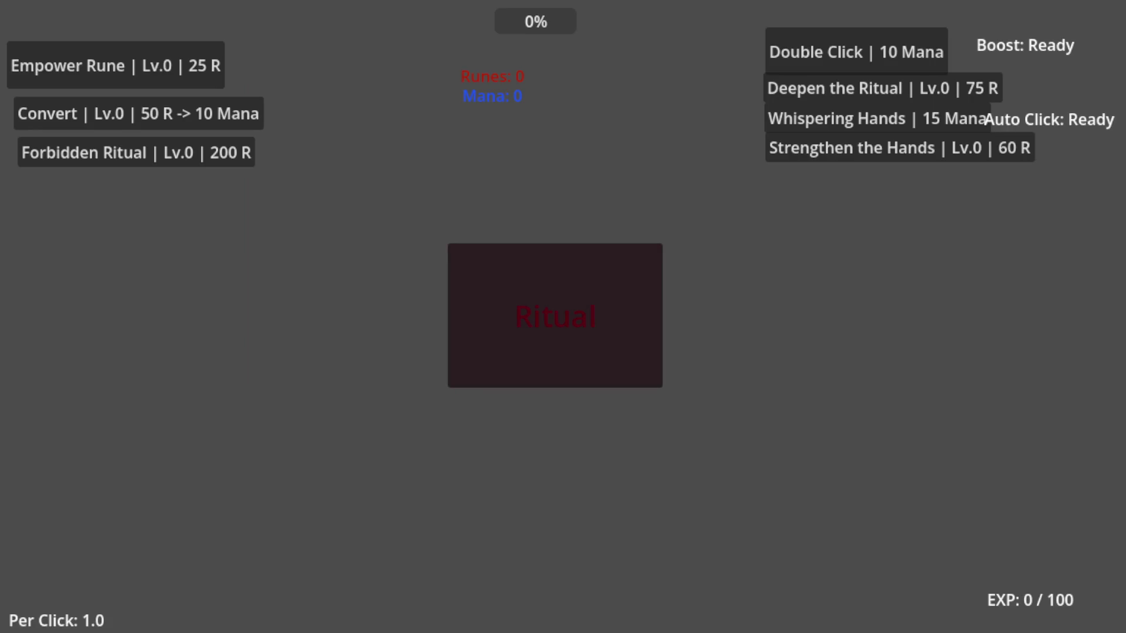
pyautogui.click(563, 318)
pyautogui.click(563, 318)
pyautogui.click(563, 318)
pyautogui.click(562, 319)
pyautogui.click(560, 319)
pyautogui.click(558, 320)
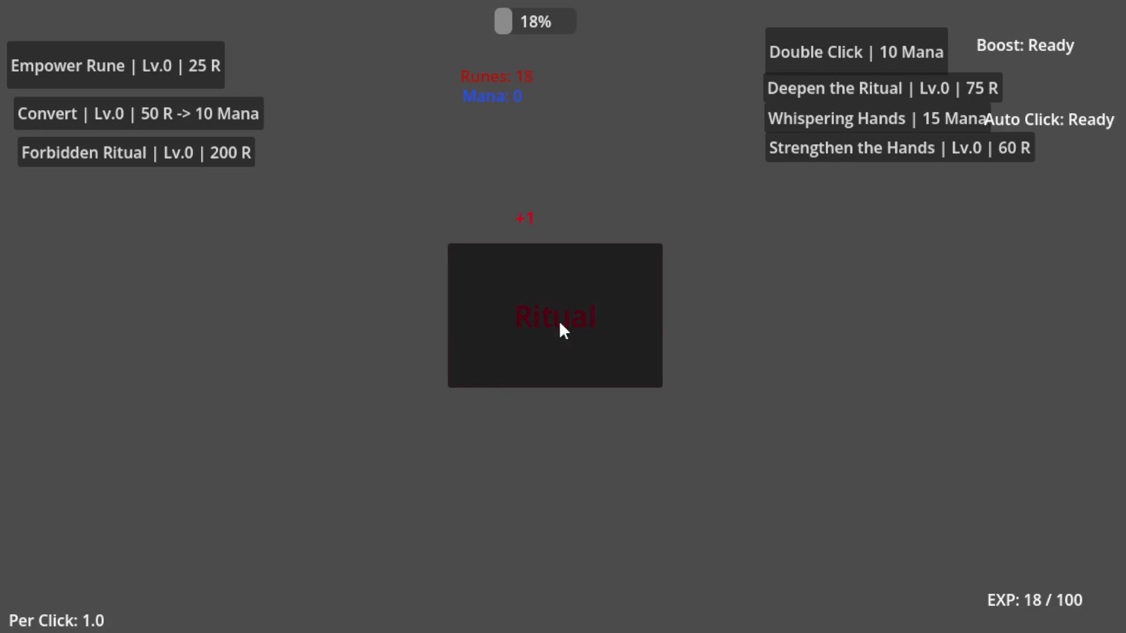
pyautogui.click(559, 320)
pyautogui.click(558, 322)
pyautogui.click(557, 321)
pyautogui.click(556, 322)
pyautogui.click(556, 322)
pyautogui.click(553, 324)
pyautogui.click(551, 326)
pyautogui.click(549, 326)
pyautogui.click(545, 326)
pyautogui.click(535, 325)
pyautogui.click(525, 325)
pyautogui.click(521, 323)
pyautogui.click(516, 322)
pyautogui.click(514, 320)
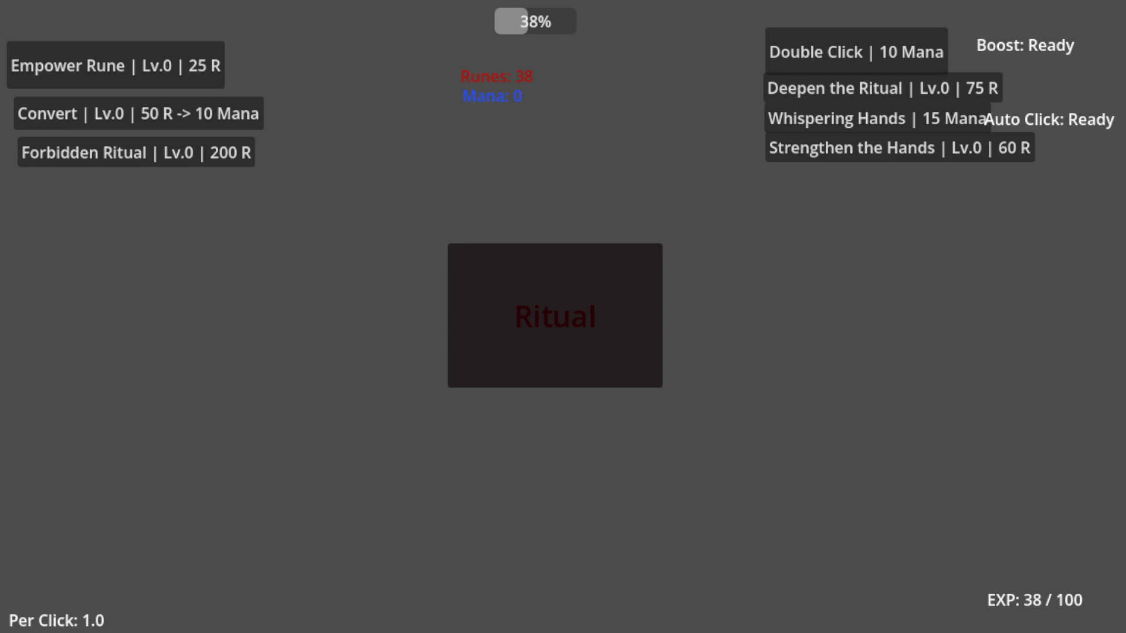
pyautogui.press('F8')
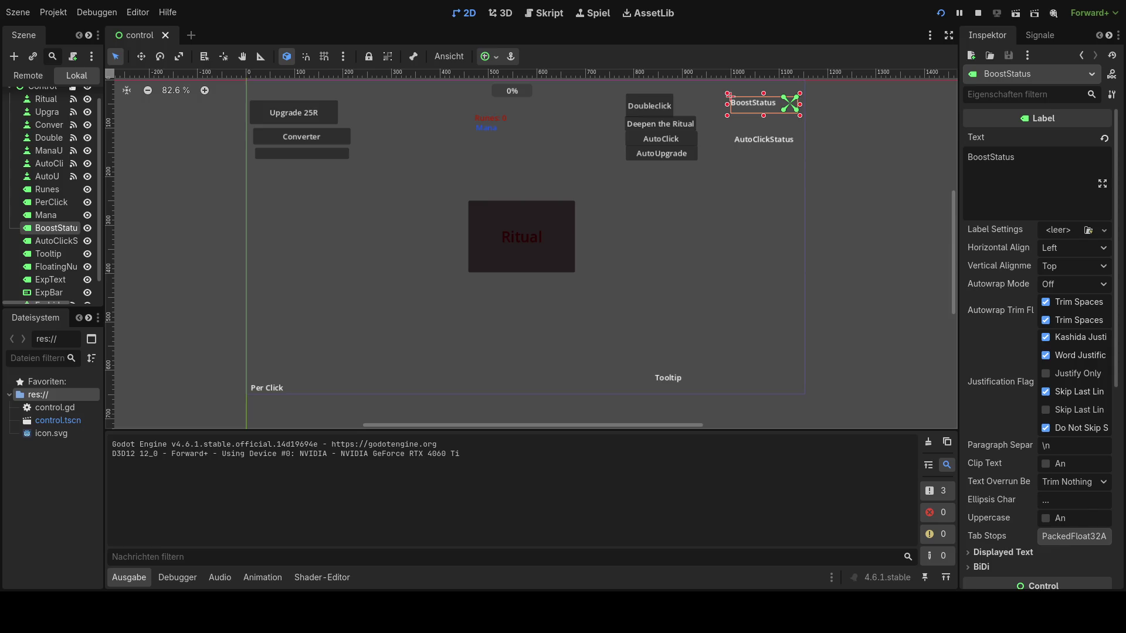
pyautogui.press('F5')
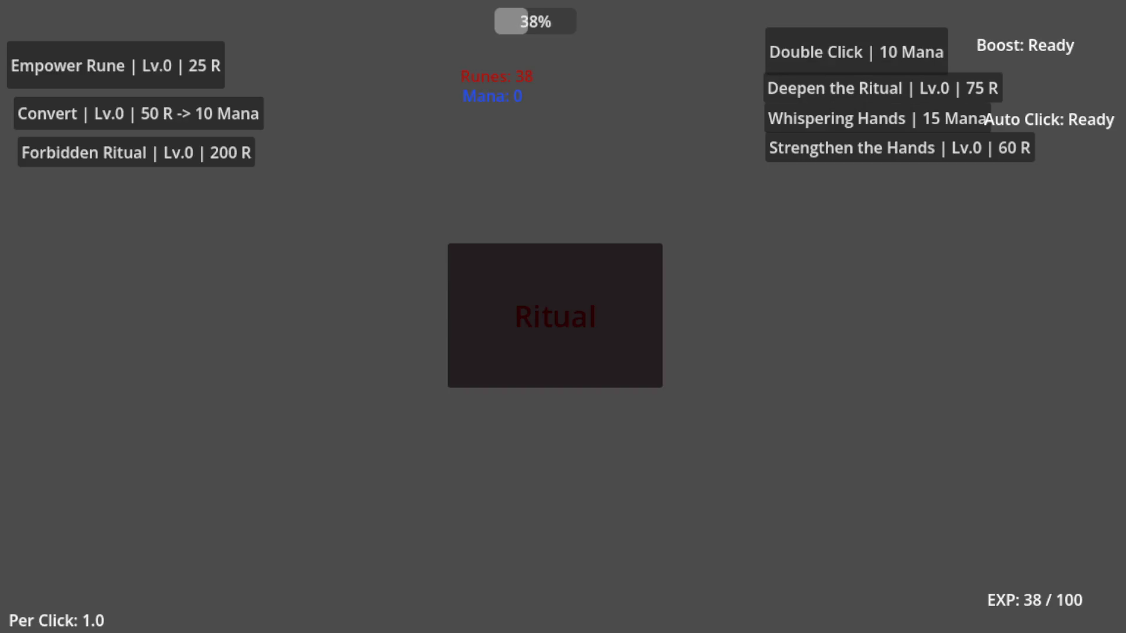
pyautogui.hotkey('alt', 'F4')
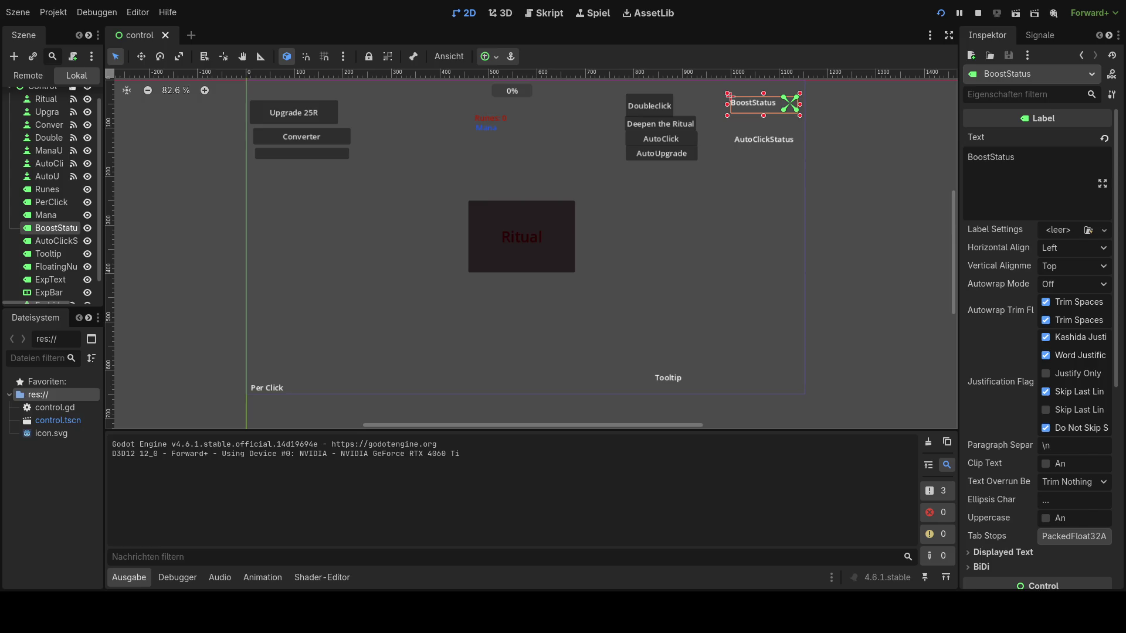
# - Add a new Label under the root Control node named Insight
pyautogui.scroll(-1, 53, 260)
pyautogui.scroll(3, 53, 260)
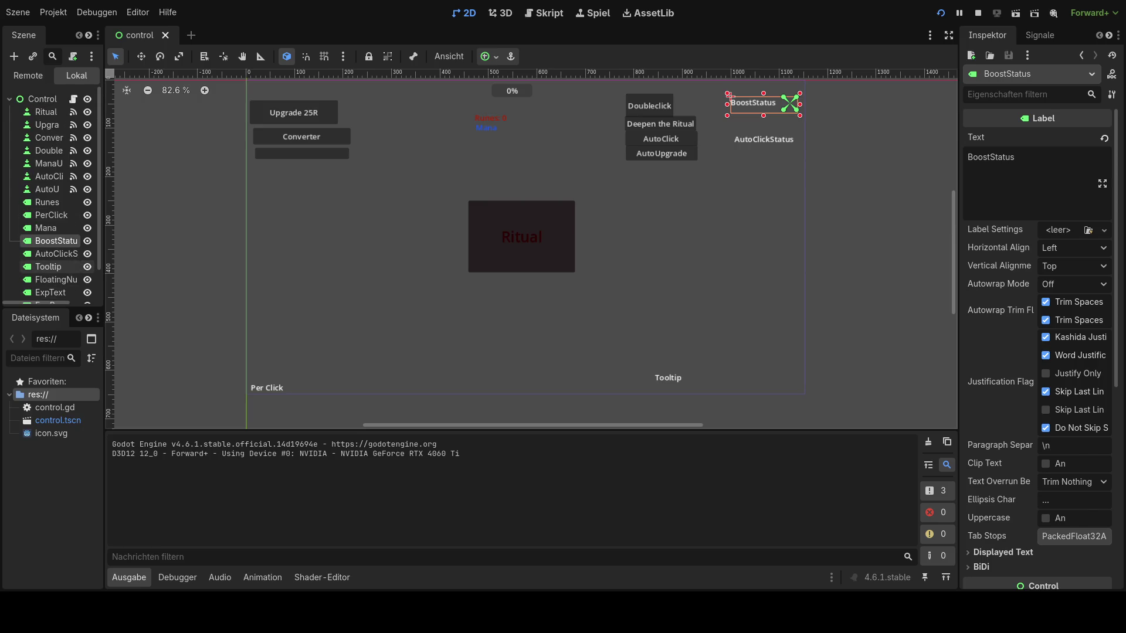
pyautogui.click(43, 99)
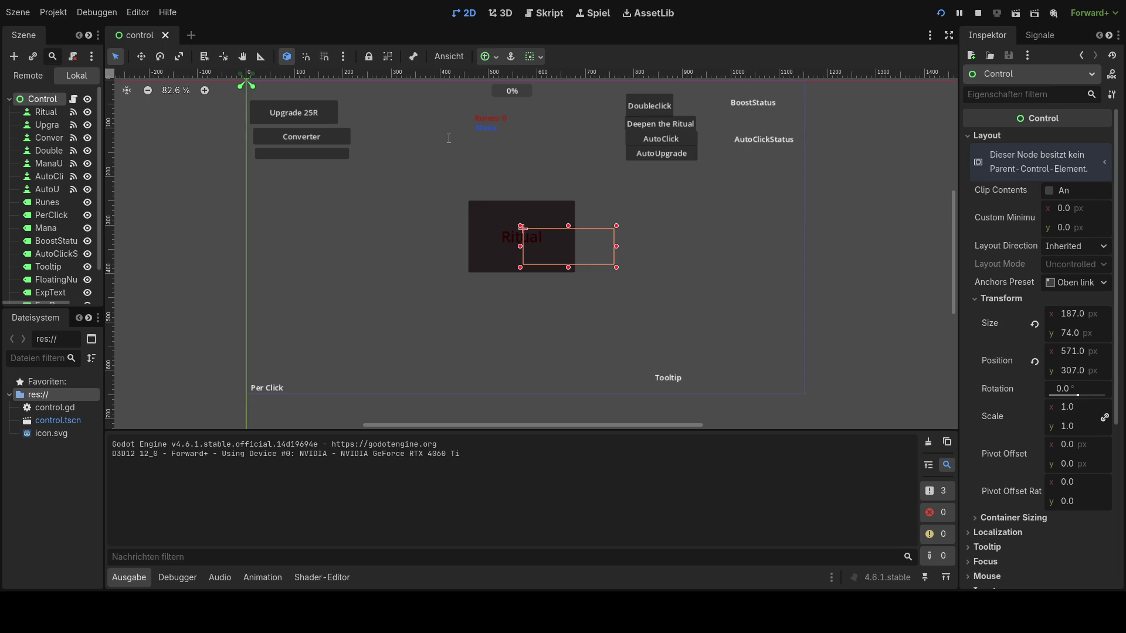
pyautogui.press('Return')
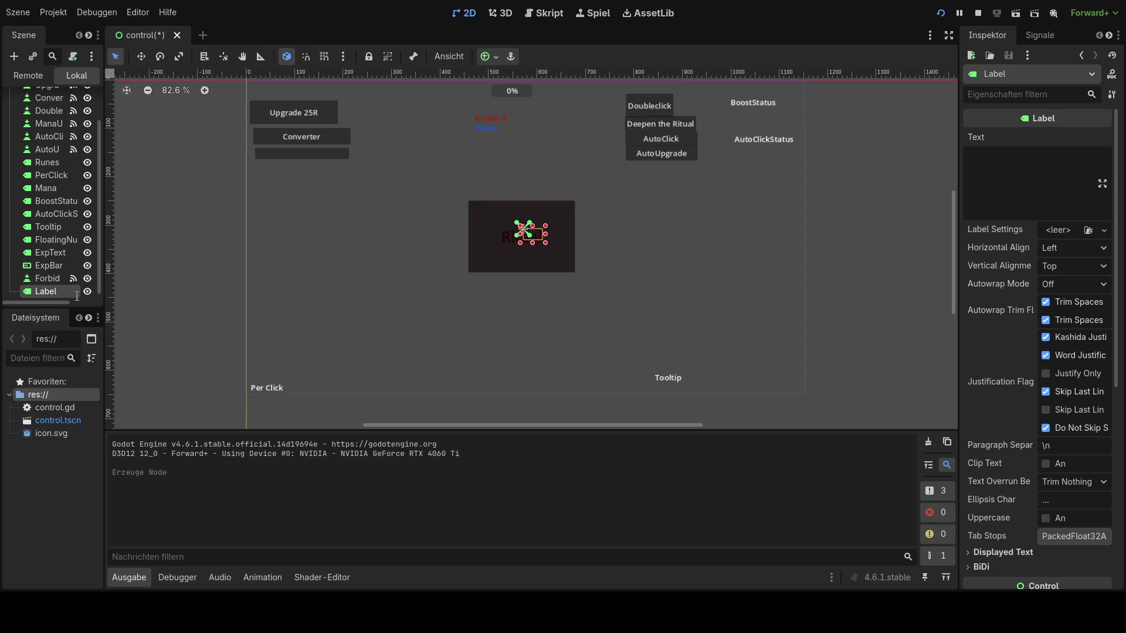
pyautogui.write('Insight')
pyautogui.press('Return')
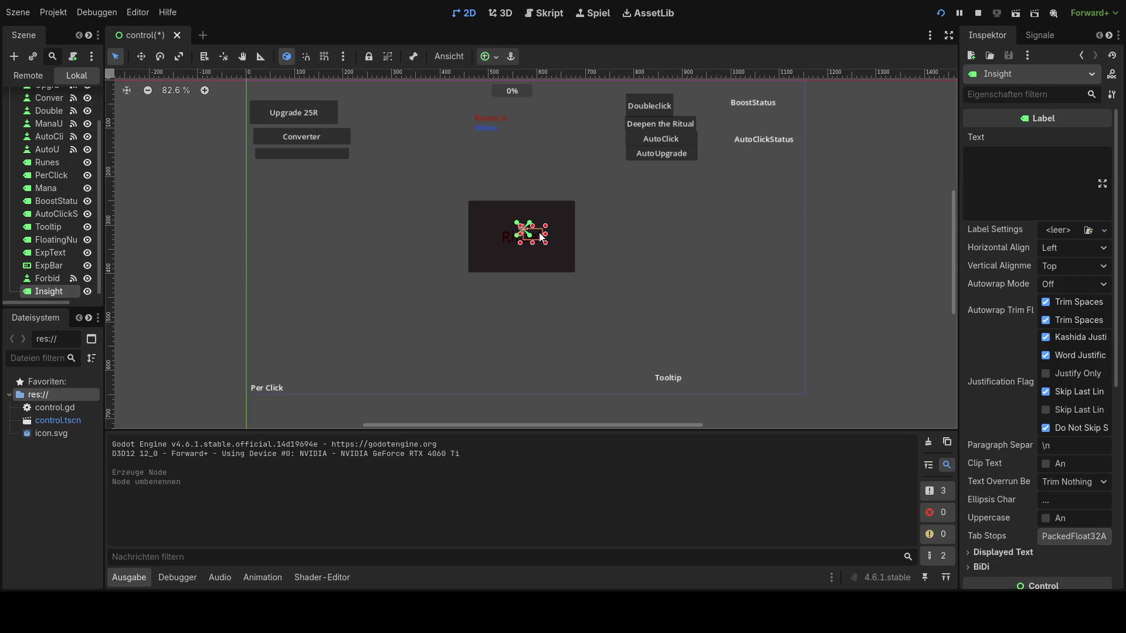
# - Place the Insight label under the Runes counter and set its text to 'Insight'
pyautogui.moveTo(538, 234)
pyautogui.mouseDown()
pyautogui.moveTo(491, 137)
pyautogui.moveTo(508, 140)
pyautogui.moveTo(467, 139)
pyautogui.mouseUp()
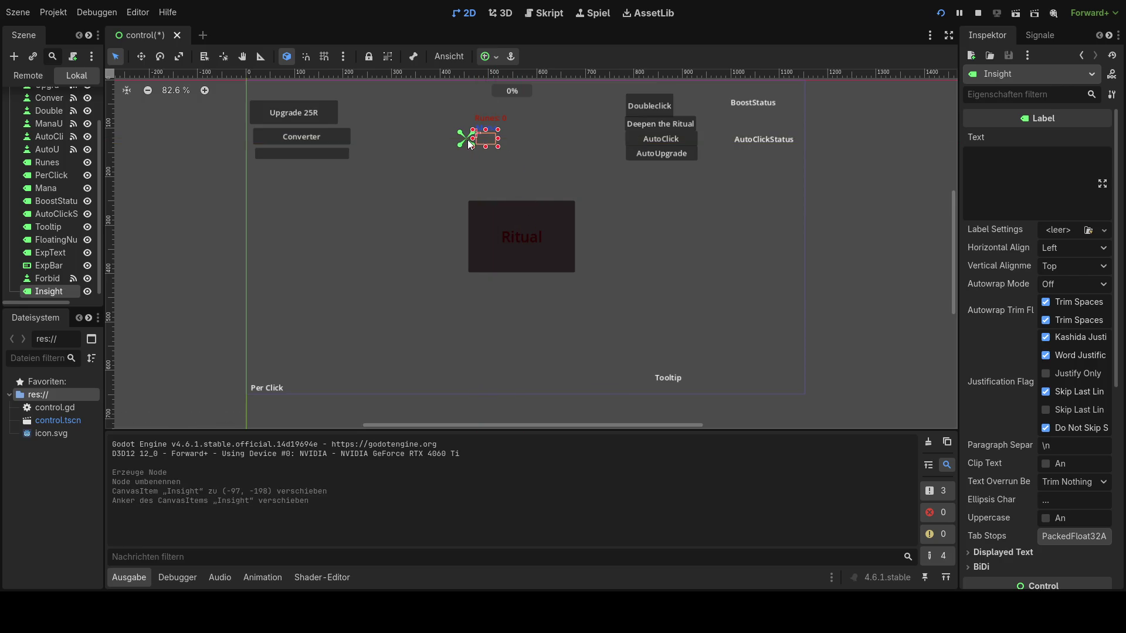
pyautogui.click(1002, 168)
pyautogui.write('Insi')
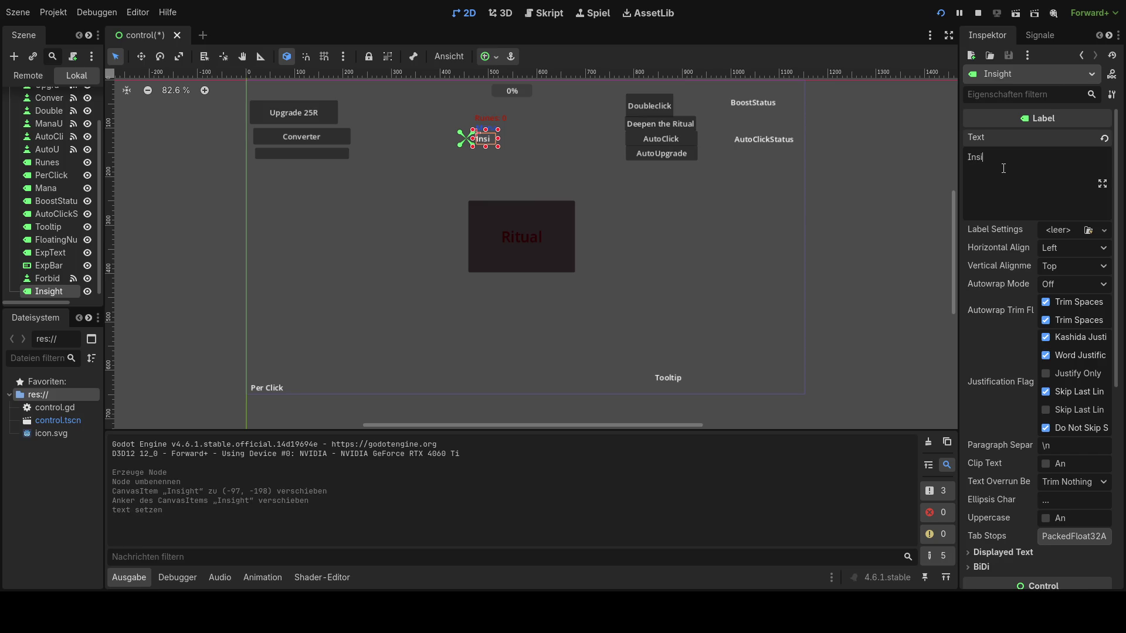
pyautogui.write('ghtr')
pyautogui.press('BackSpace')
# - Trim the Runes label's text down to 'Runes'
pyautogui.click(474, 117)
pyautogui.click(483, 118)
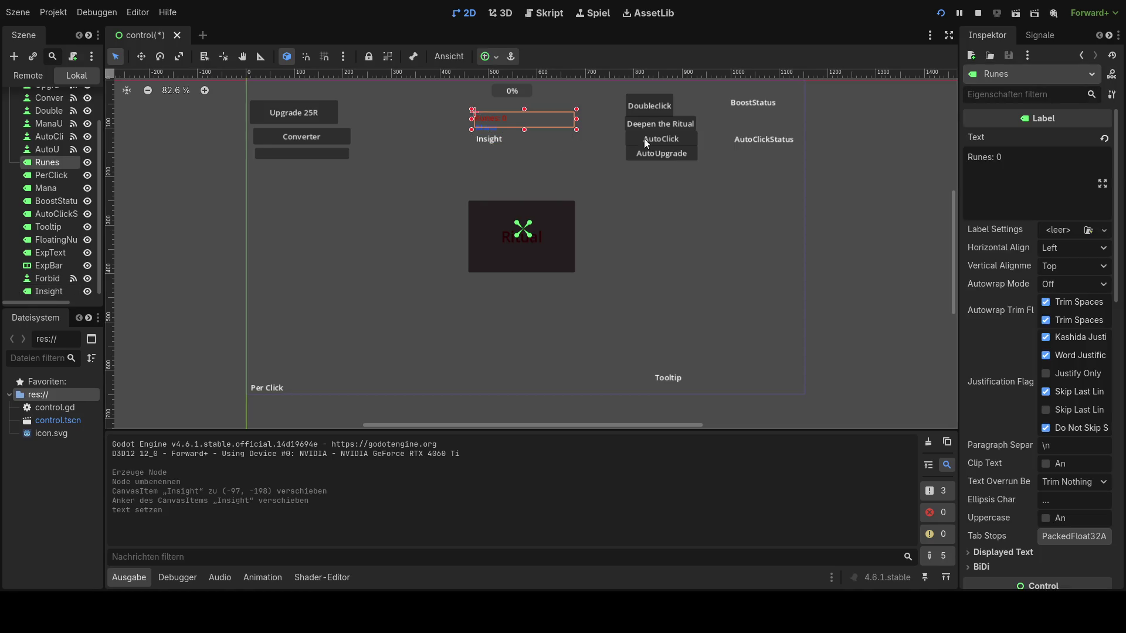
pyautogui.click(1005, 153)
pyautogui.press('BackSpace')
pyautogui.press('BackSpace')
pyautogui.press('BackSpace')
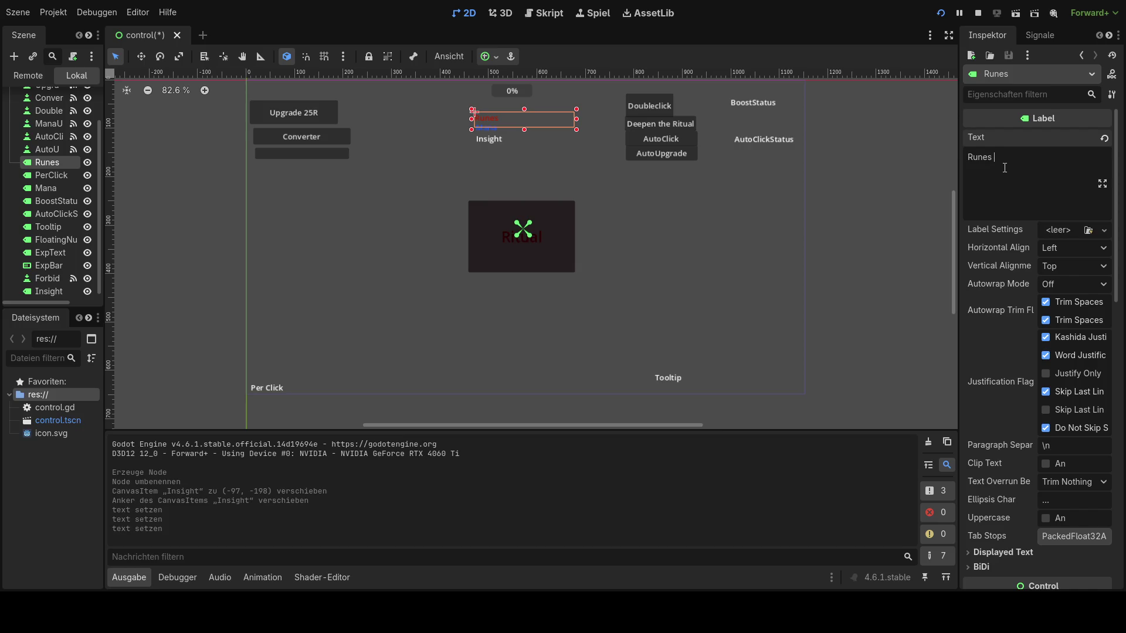
pyautogui.click(610, 210)
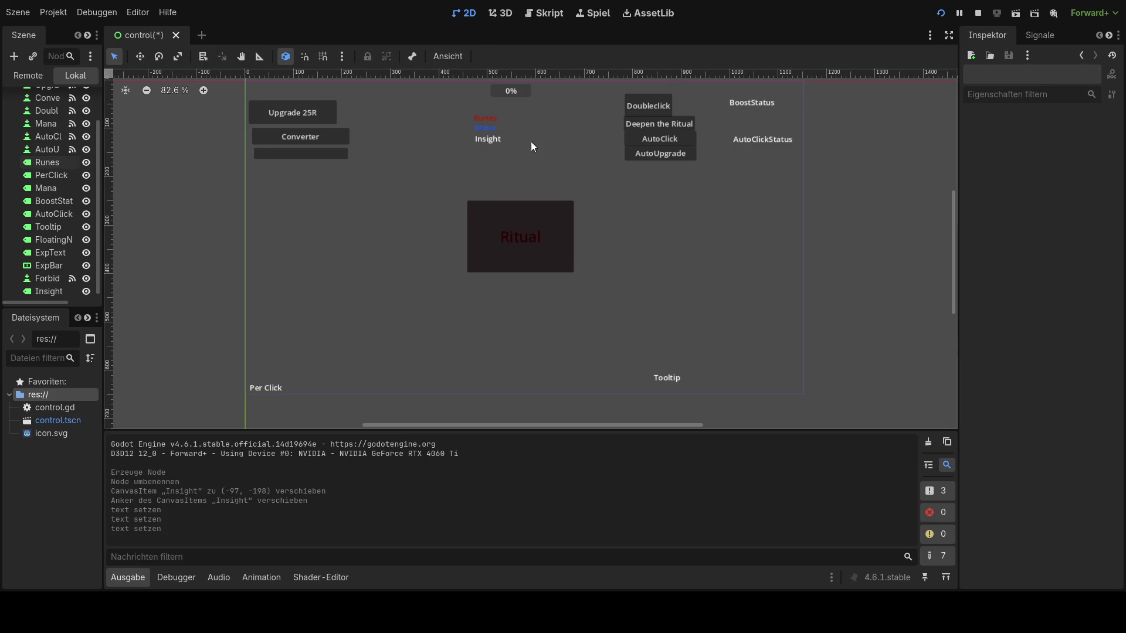
pyautogui.click(495, 128)
pyautogui.click(495, 139)
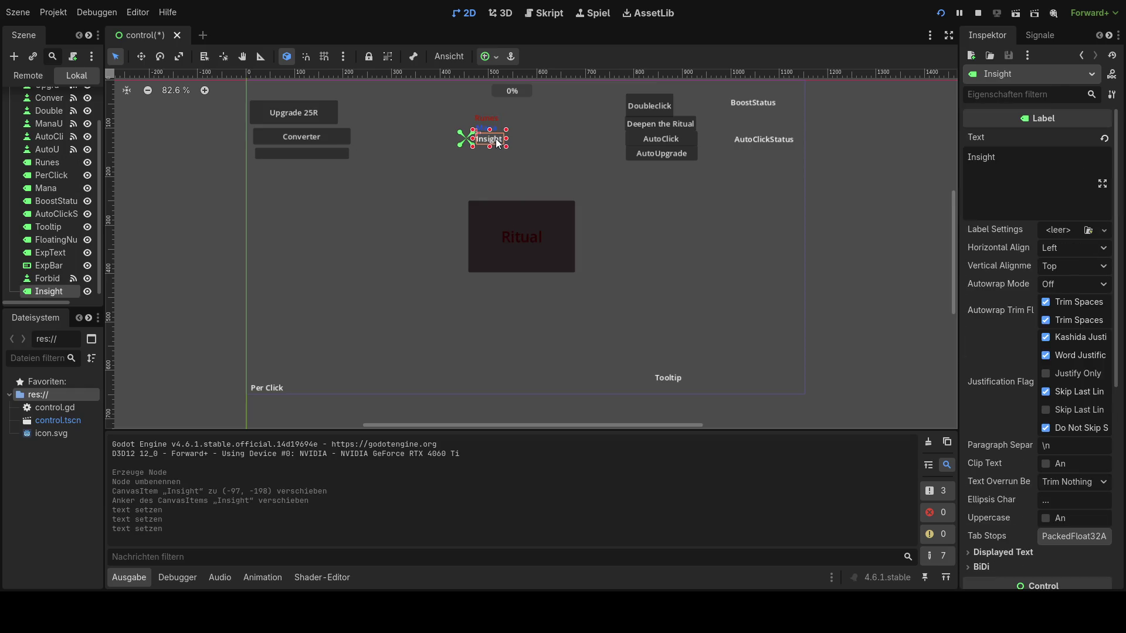
# - Enable a Font Color override on the Insight label and set it to purple
pyautogui.click(1005, 171)
pyautogui.scroll(-4, 1005, 375)
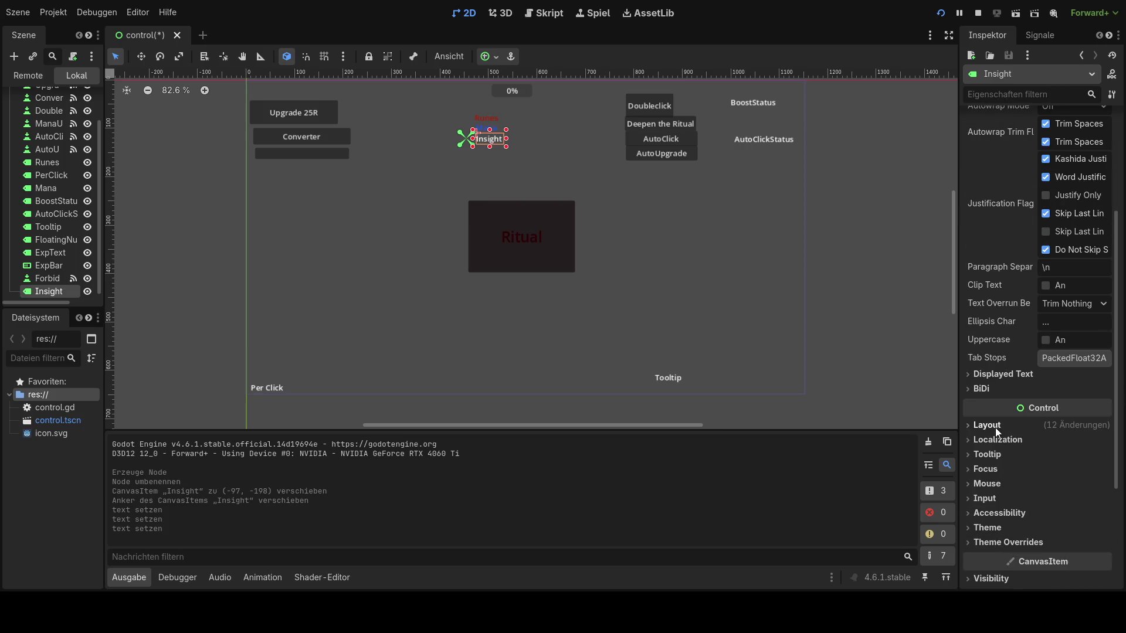
pyautogui.click(991, 539)
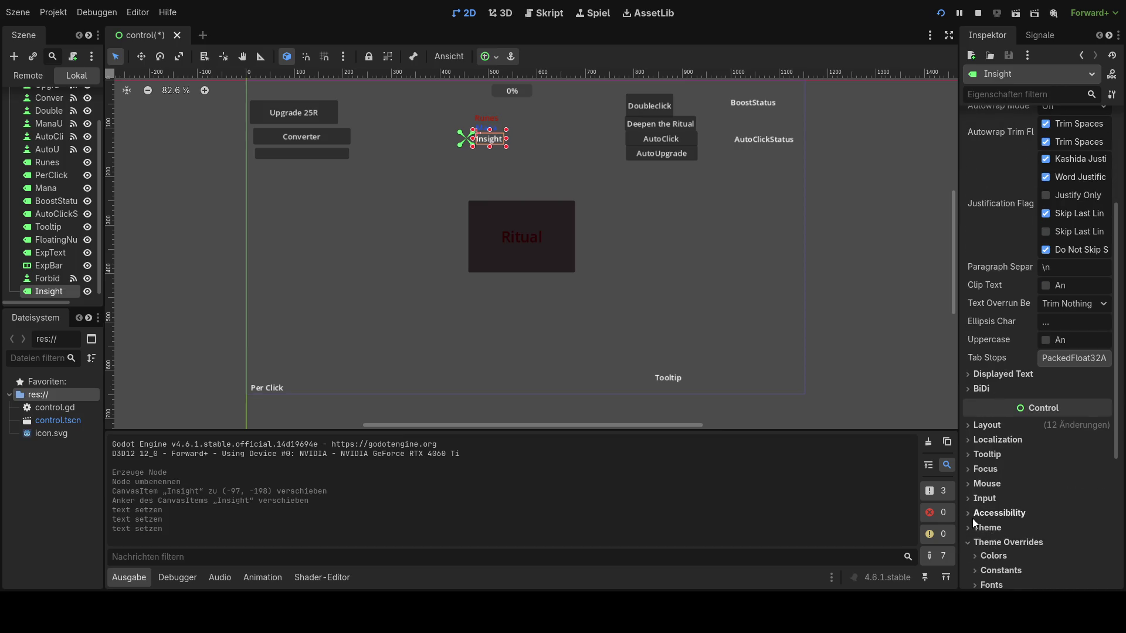
pyautogui.scroll(-3, 1009, 522)
pyautogui.click(993, 436)
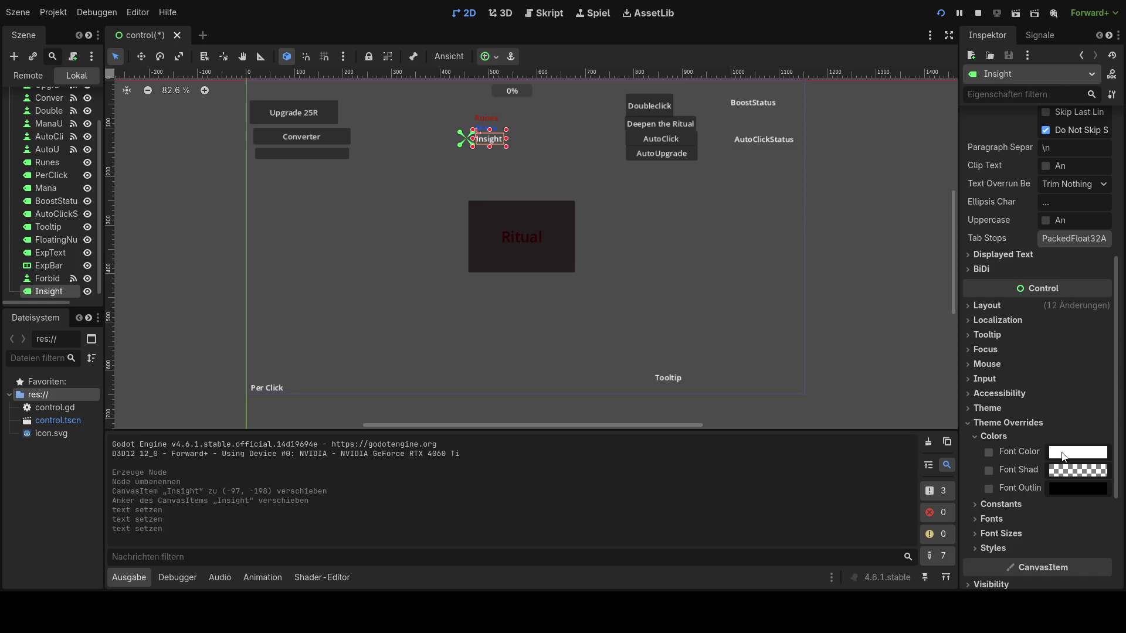
pyautogui.hotkey('ctrl', 'shift', 'z')
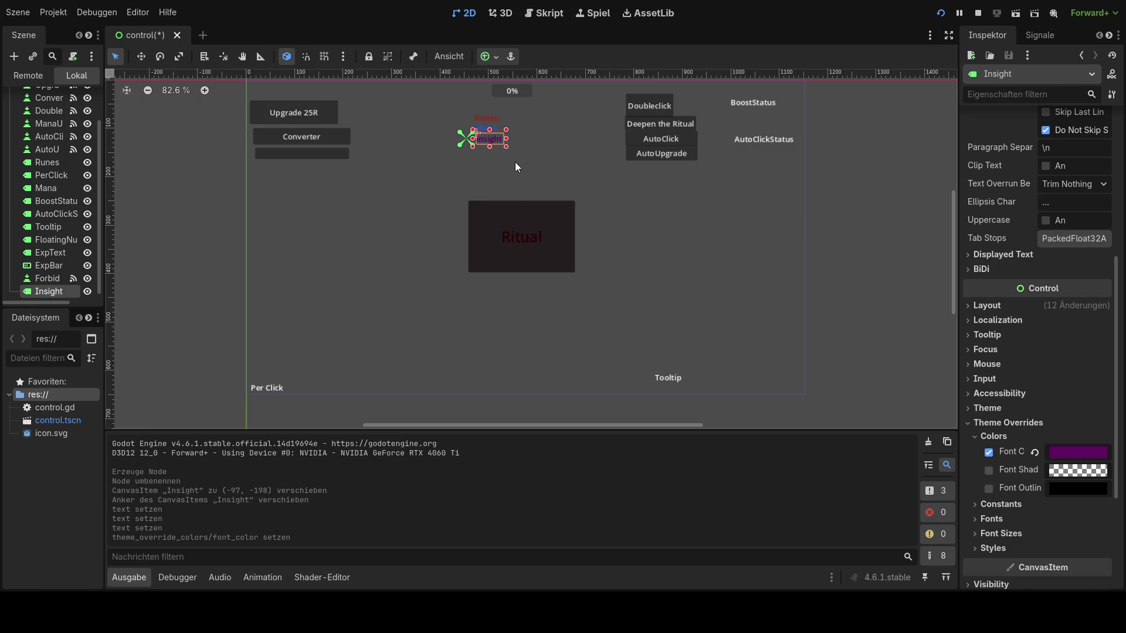
# - Shift the AutoClick and AutoUpgrade buttons slightly left and save the scene
pyautogui.moveTo(669, 143); pyautogui.dragTo(644, 106)
pyautogui.moveTo(660, 156); pyautogui.dragTo(652, 156)
pyautogui.click(656, 208)
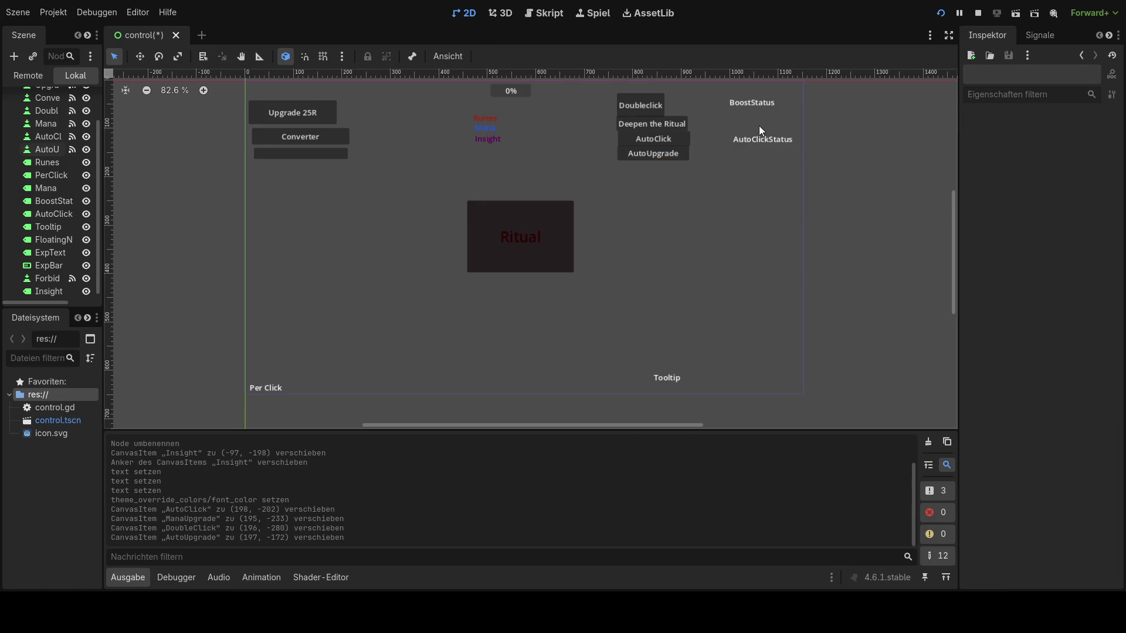
pyautogui.hotkey('ctrl', 's')
# - Glance at control.gd, save the scene again, and run the game to test
pyautogui.click(555, 20)
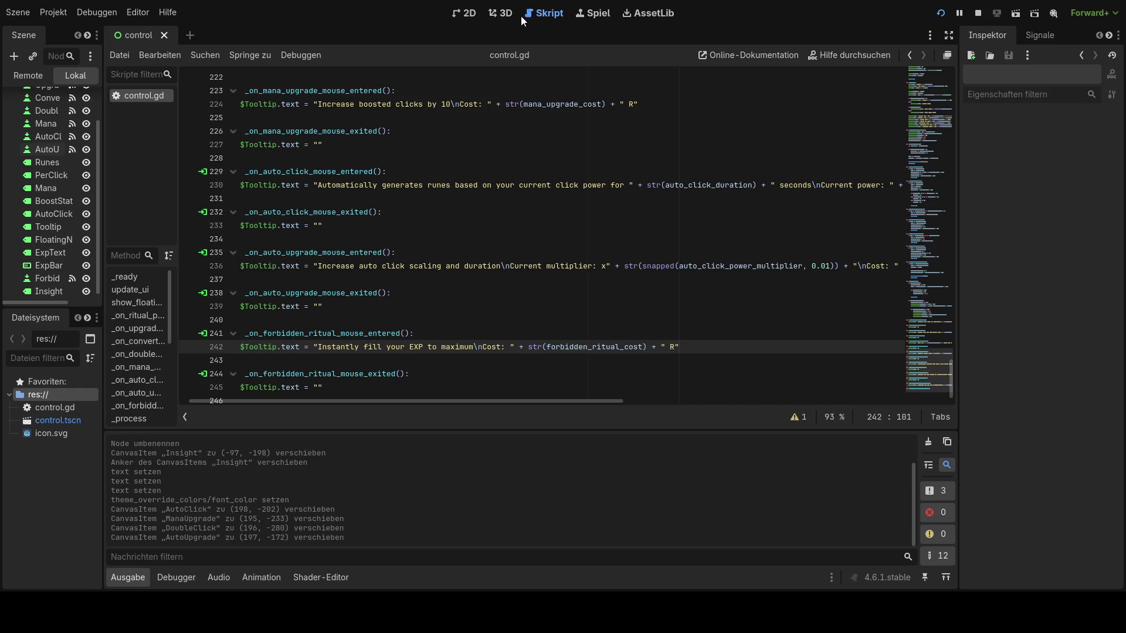
pyautogui.click(464, 13)
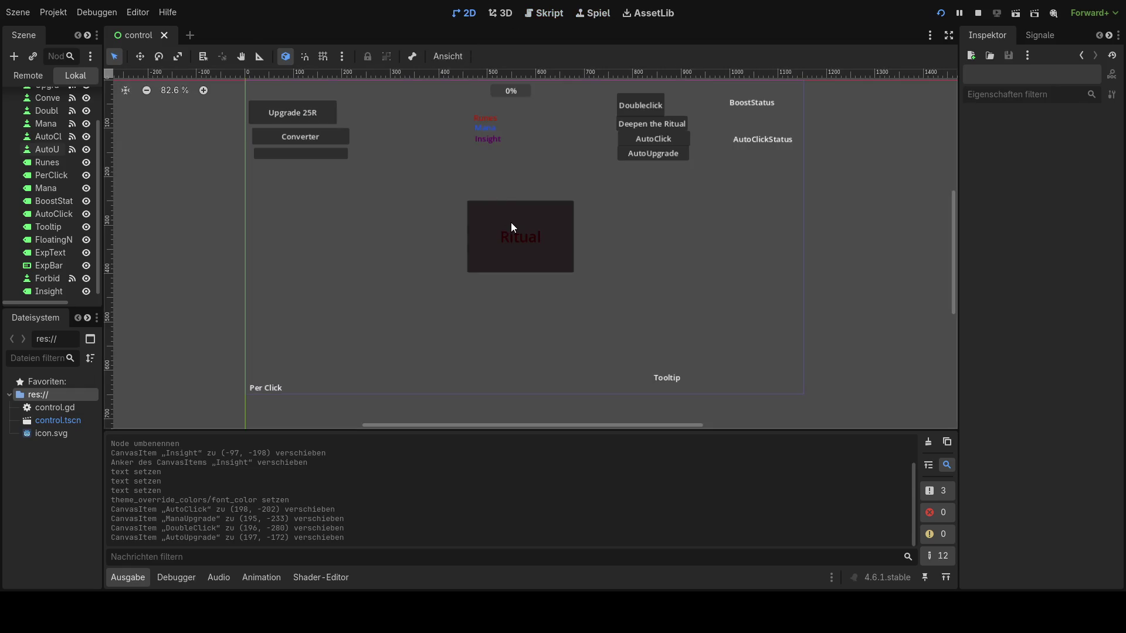
pyautogui.hotkey('ctrl', 's')
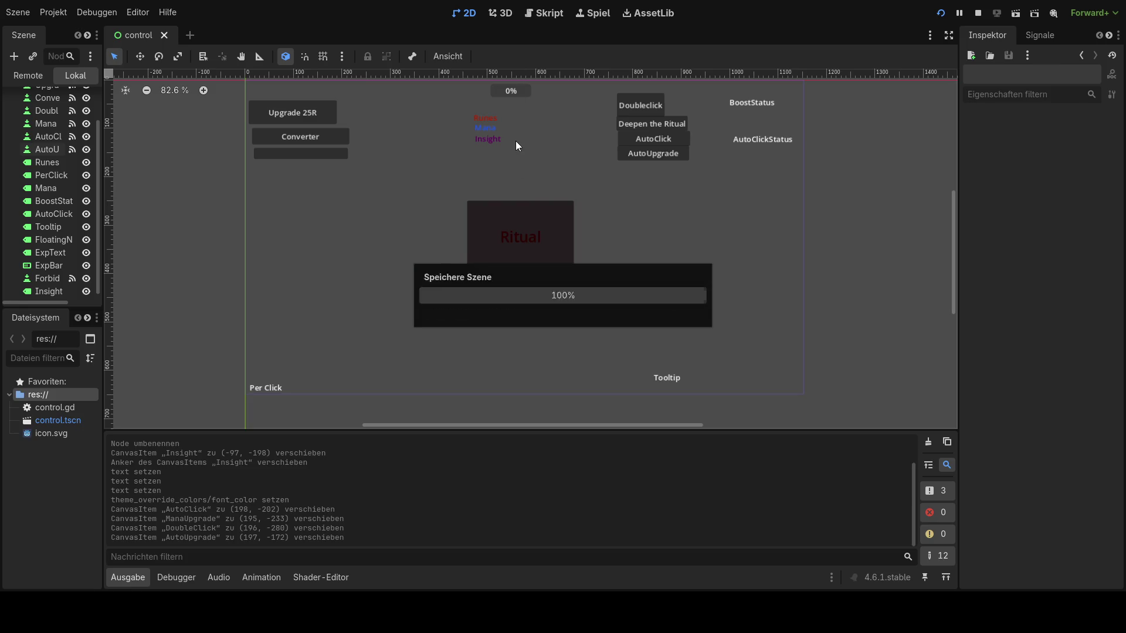
pyautogui.click(941, 13)
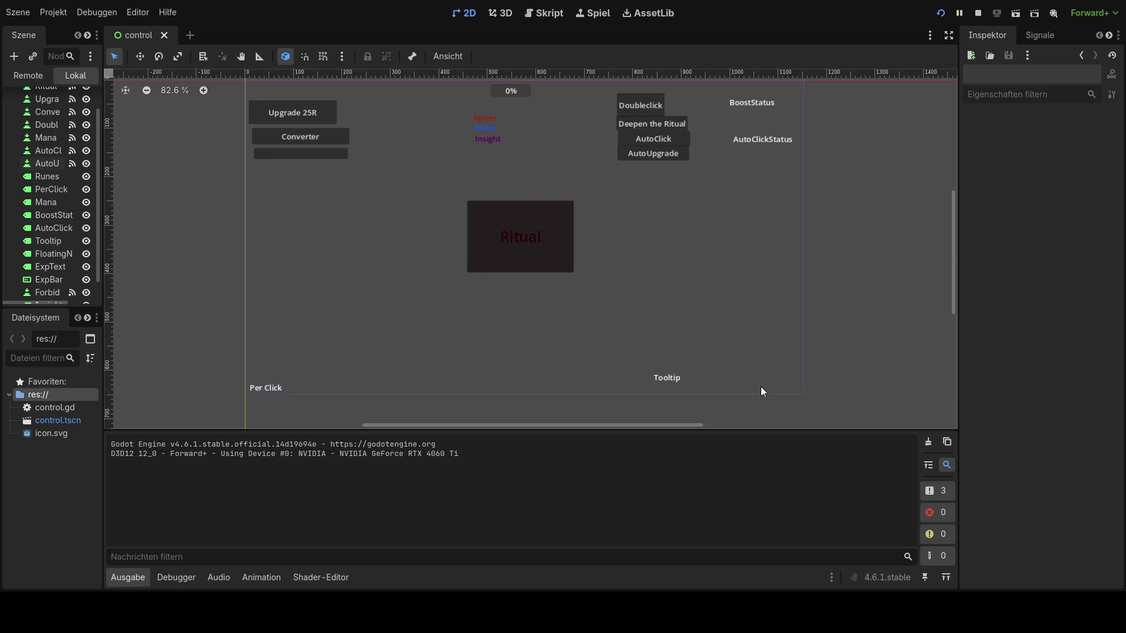
# - Move ExpText onto the Per Click area, shift Tooltip up-left, and save the scene
pyautogui.click(656, 388)
pyautogui.click(677, 357)
pyautogui.click(45, 287)
pyautogui.click(46, 282)
pyautogui.click(47, 270)
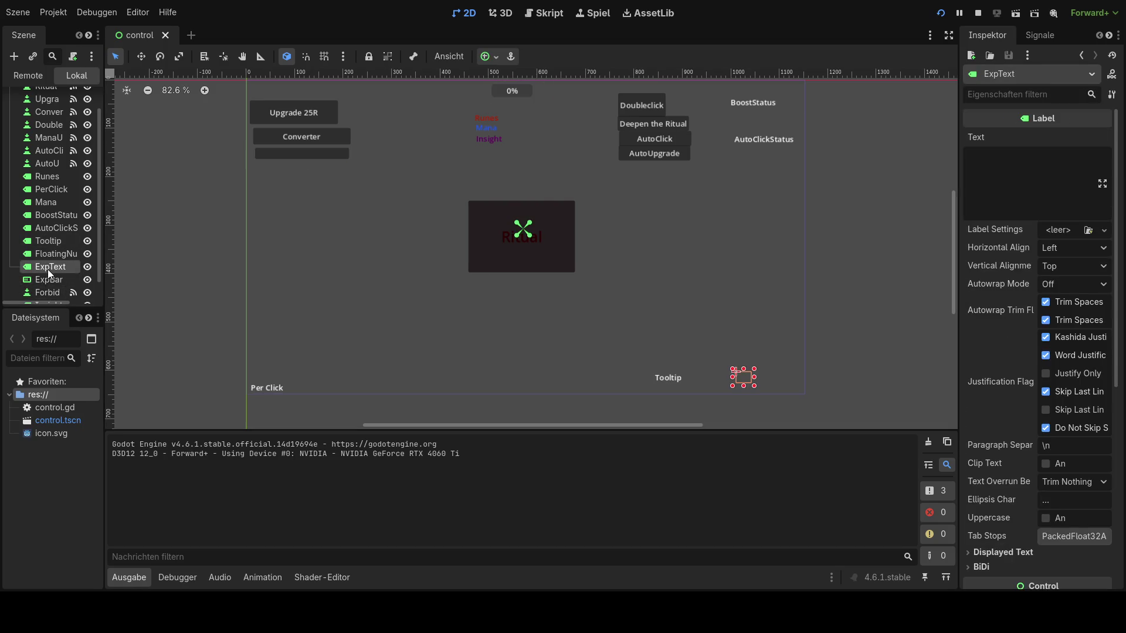
pyautogui.moveTo(744, 378)
pyautogui.mouseDown()
pyautogui.moveTo(353, 388)
pyautogui.moveTo(265, 375)
pyautogui.mouseUp()
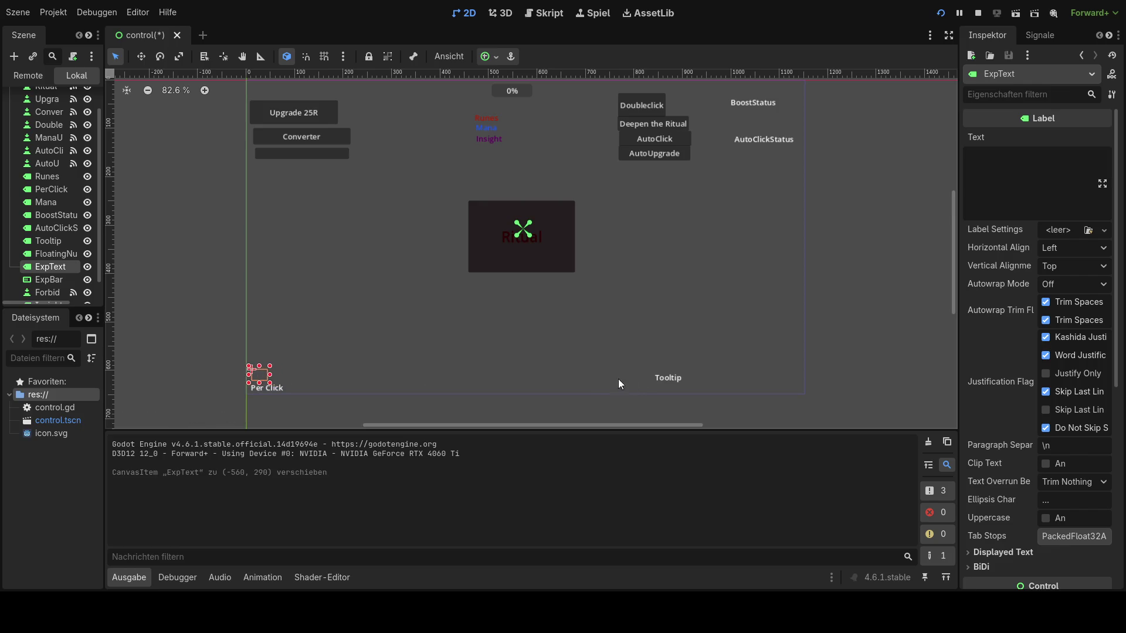
pyautogui.moveTo(665, 381); pyautogui.dragTo(613, 357)
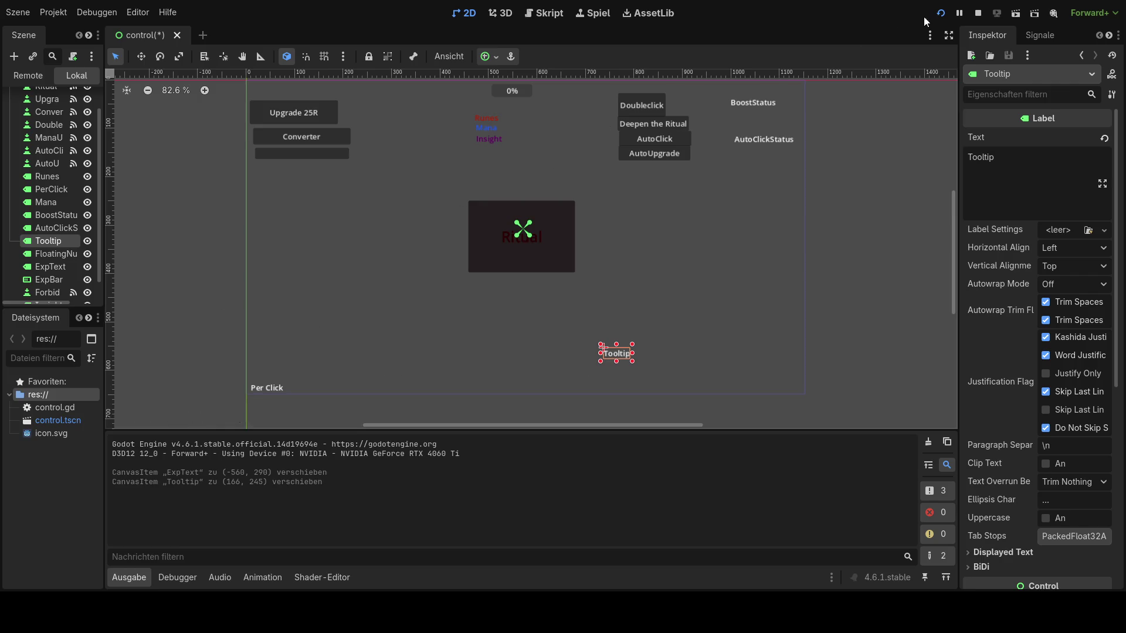
pyautogui.hotkey('ctrl', 's')
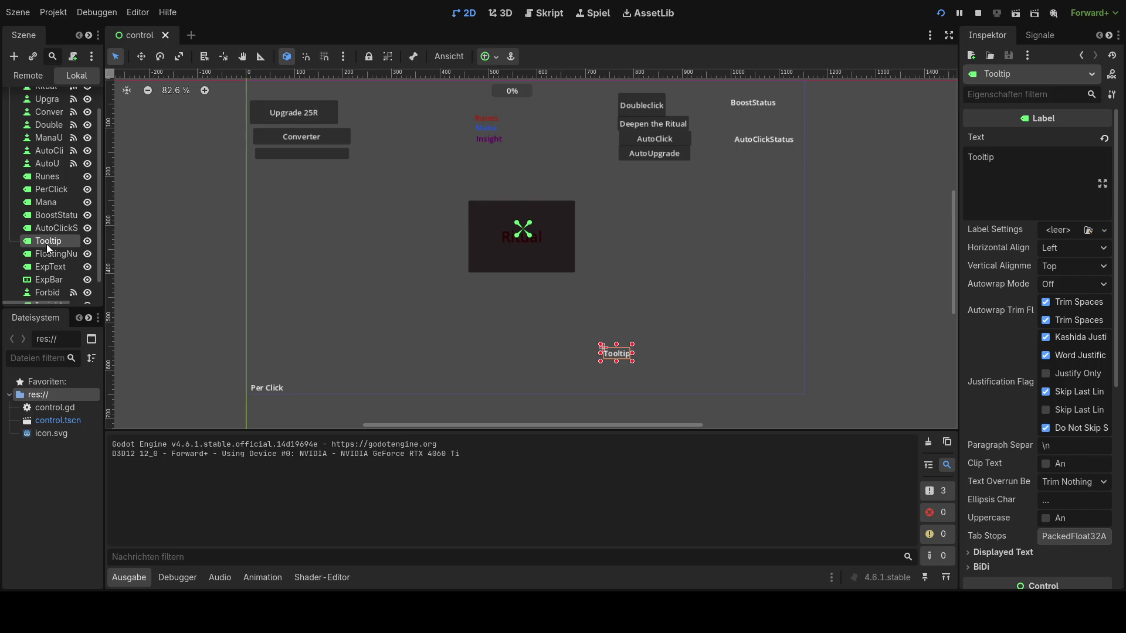
# - Open control.gd and scroll up to the variables, including the forbidden_ritual values
pyautogui.scroll(-1, 47, 244)
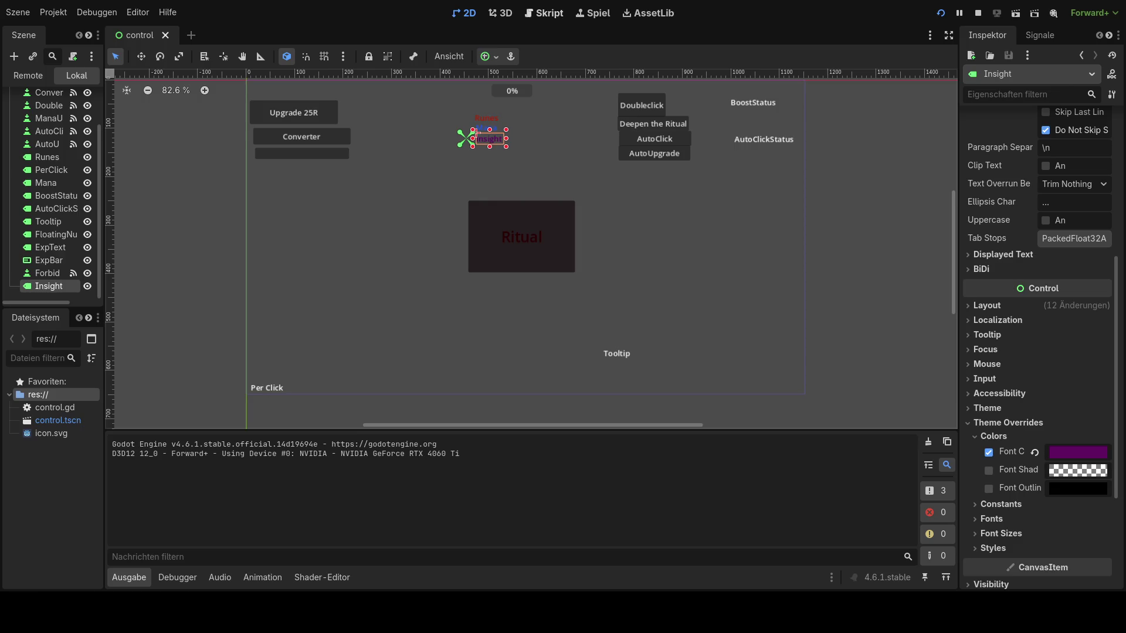
pyautogui.click(545, 12)
pyautogui.scroll(3, 498, 190)
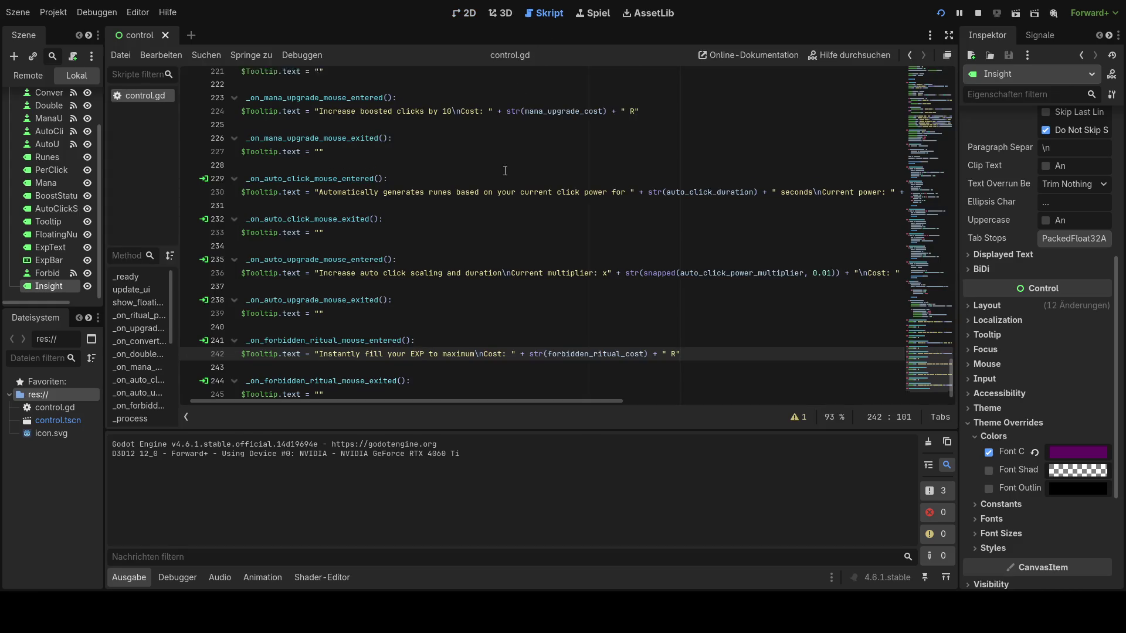
pyautogui.scroll(7, 497, 190)
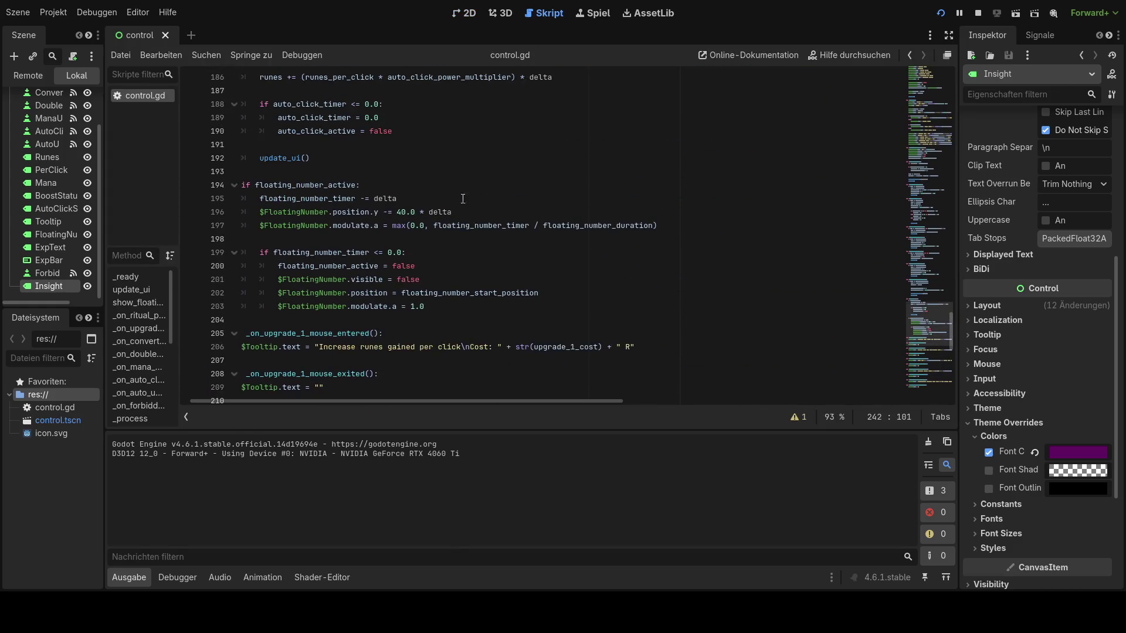
pyautogui.scroll(14, 399, 239)
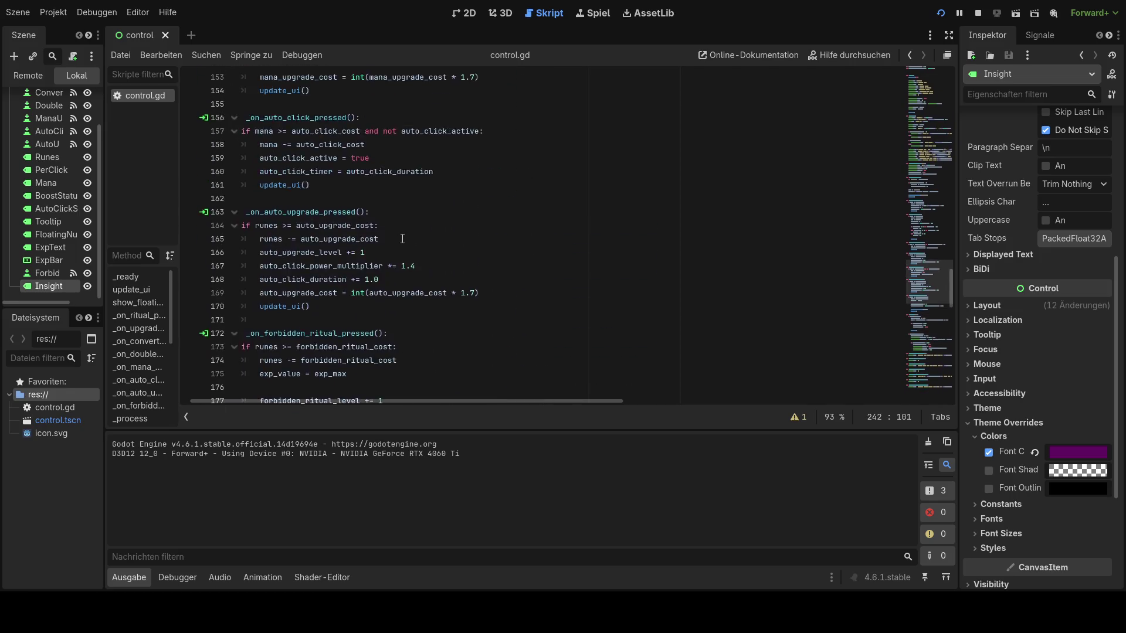
pyautogui.scroll(18, 403, 239)
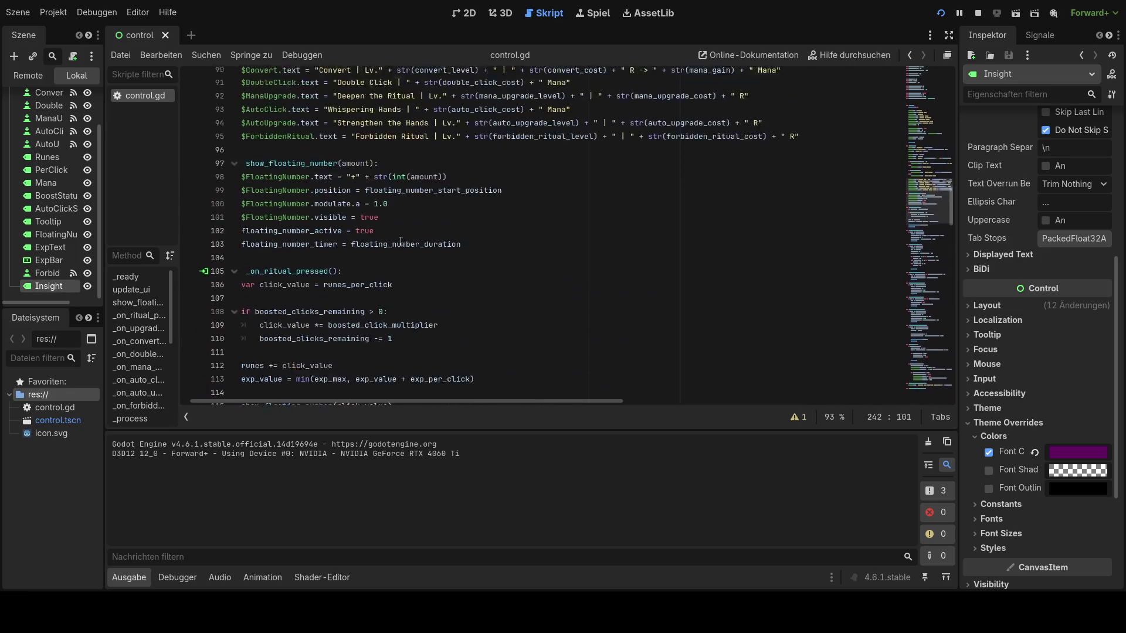
pyautogui.scroll(19, 400, 241)
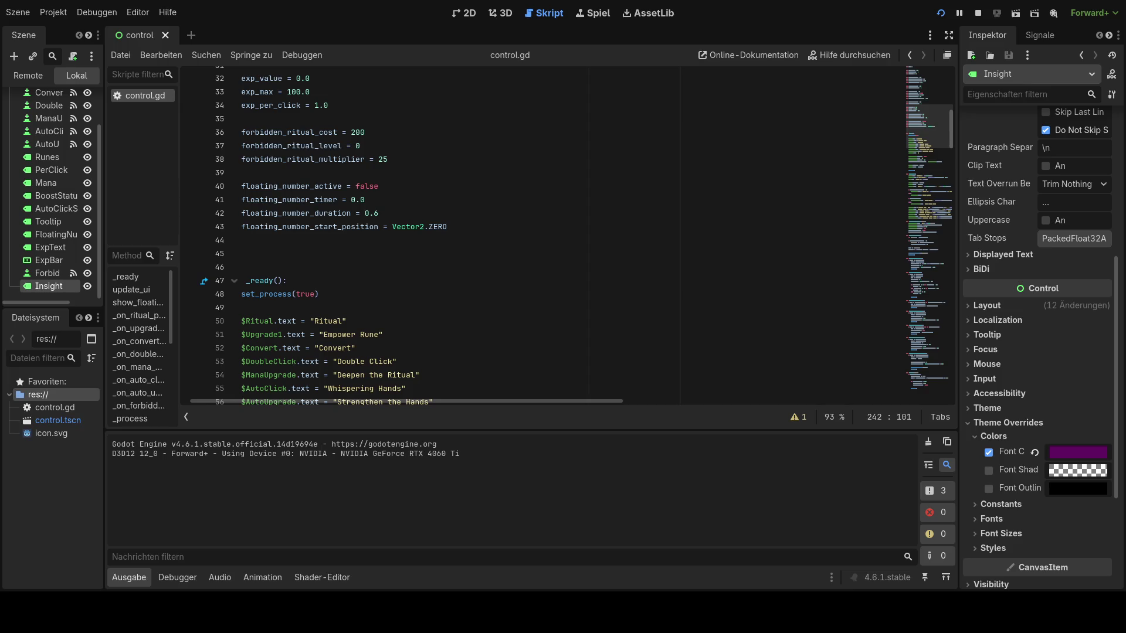
pyautogui.scroll(1, 511, 234)
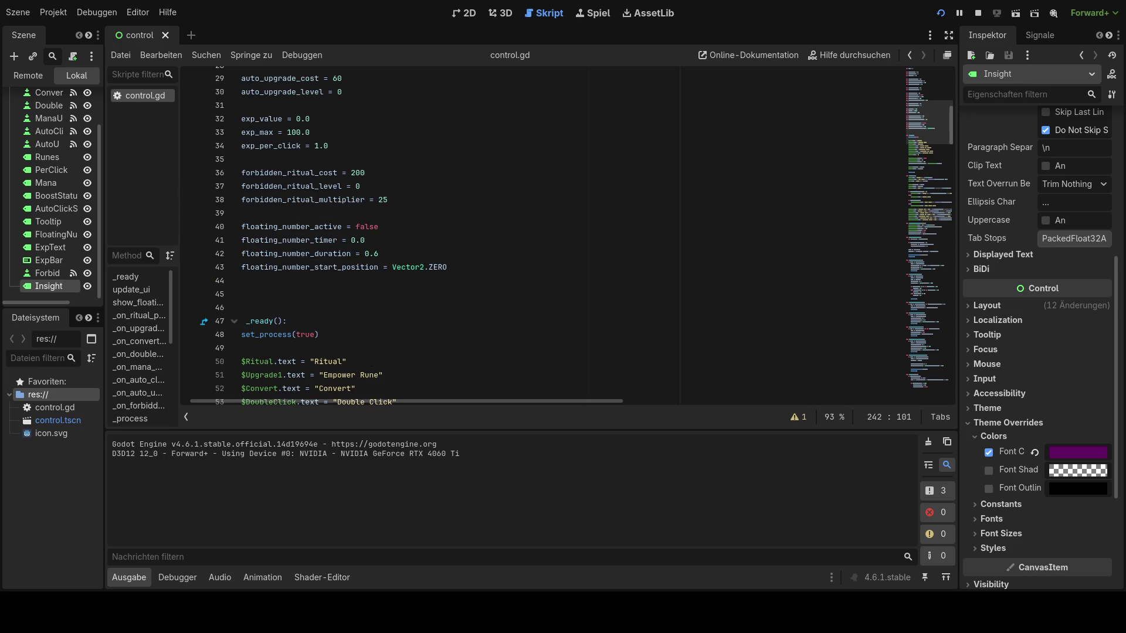
pyautogui.scroll(1, 511, 235)
pyautogui.scroll(5, 510, 235)
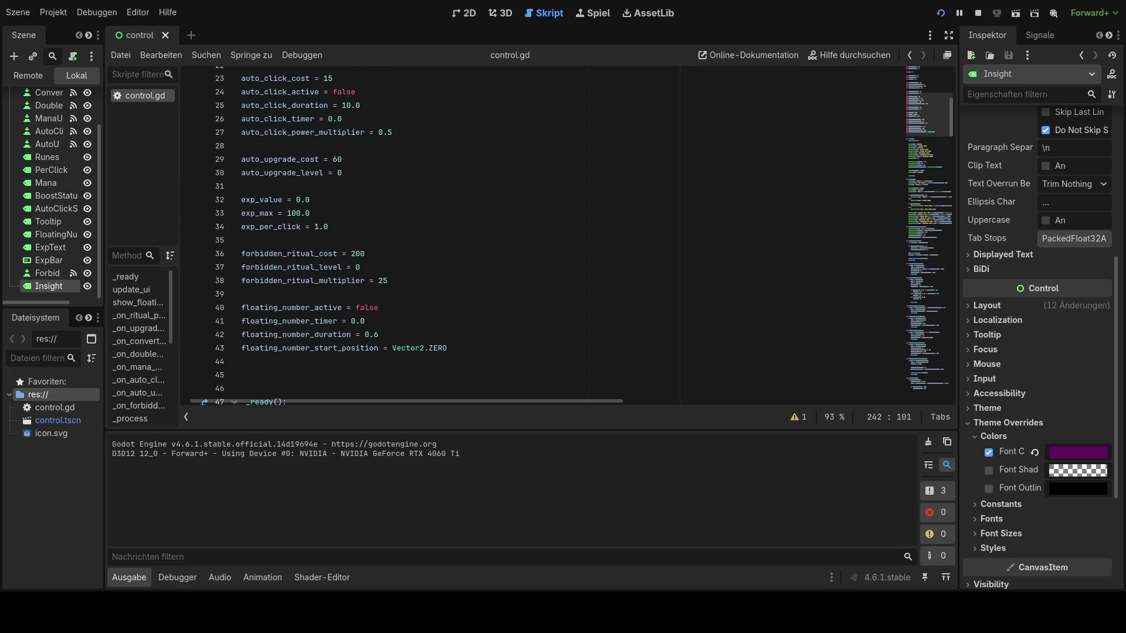
pyautogui.scroll(-14, 510, 234)
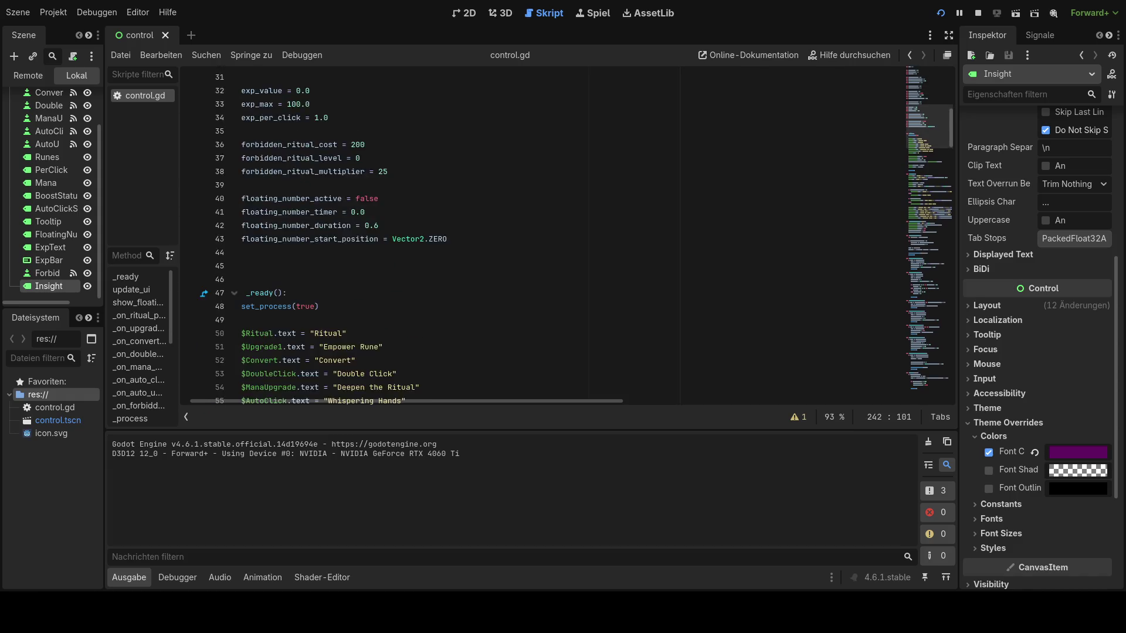
pyautogui.scroll(-11, 510, 235)
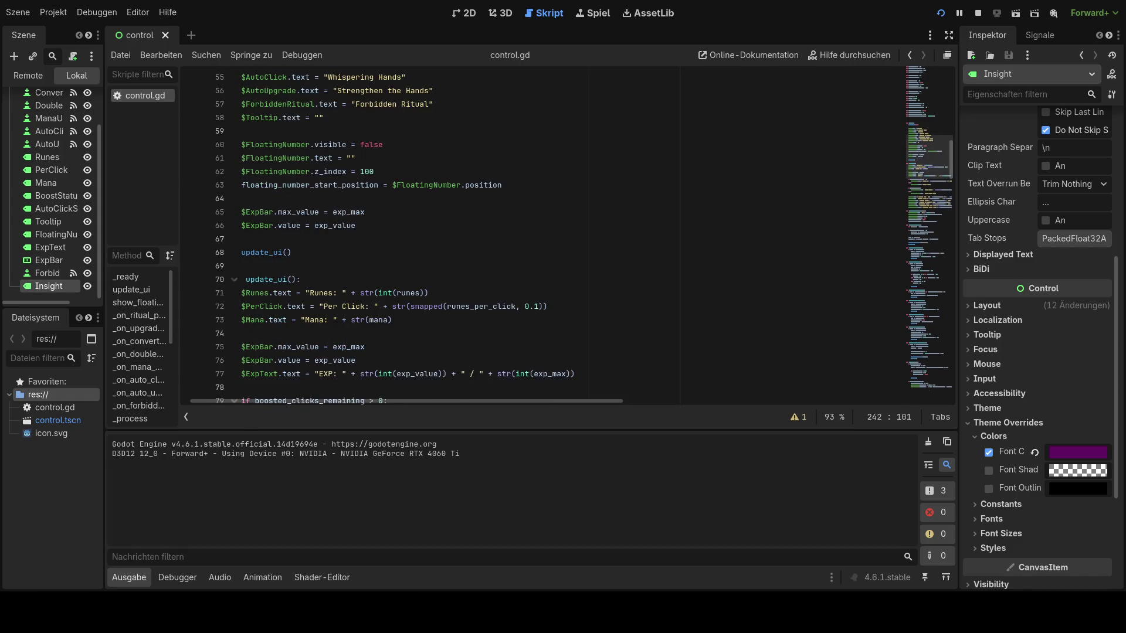
pyautogui.scroll(-3, 511, 235)
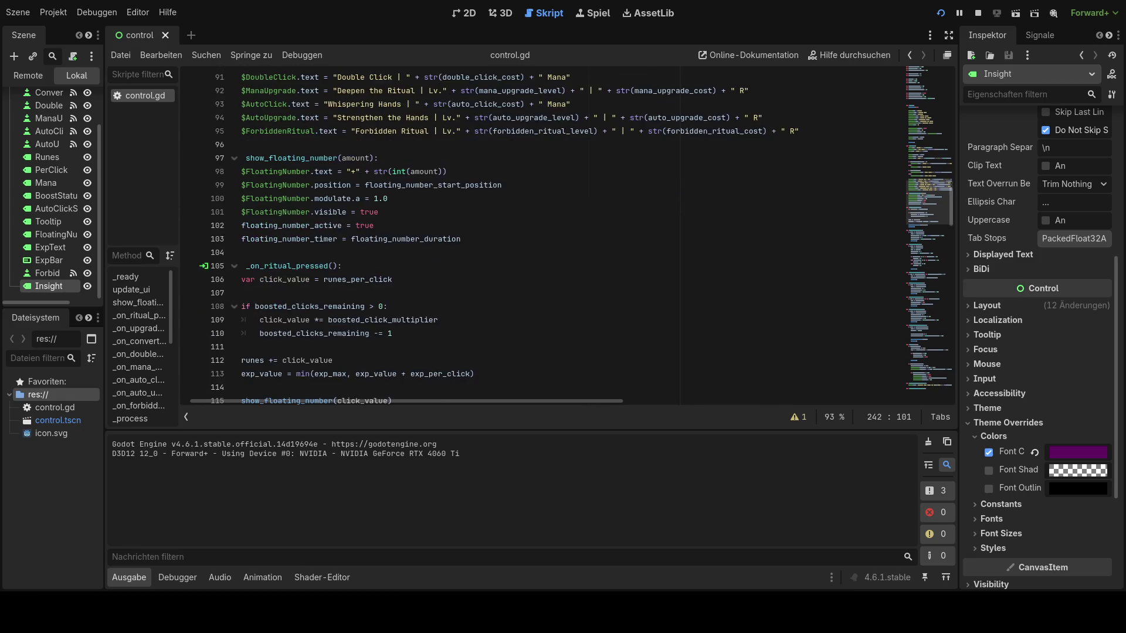
pyautogui.scroll(-2, 510, 235)
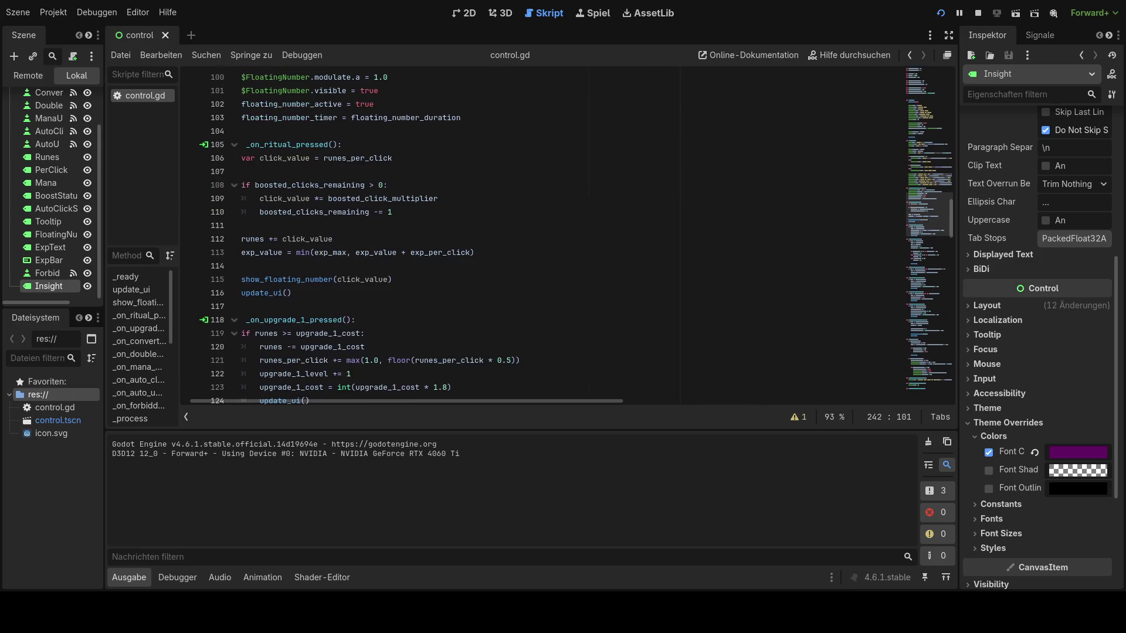
pyautogui.scroll(-3, 510, 234)
pyautogui.scroll(17, 510, 235)
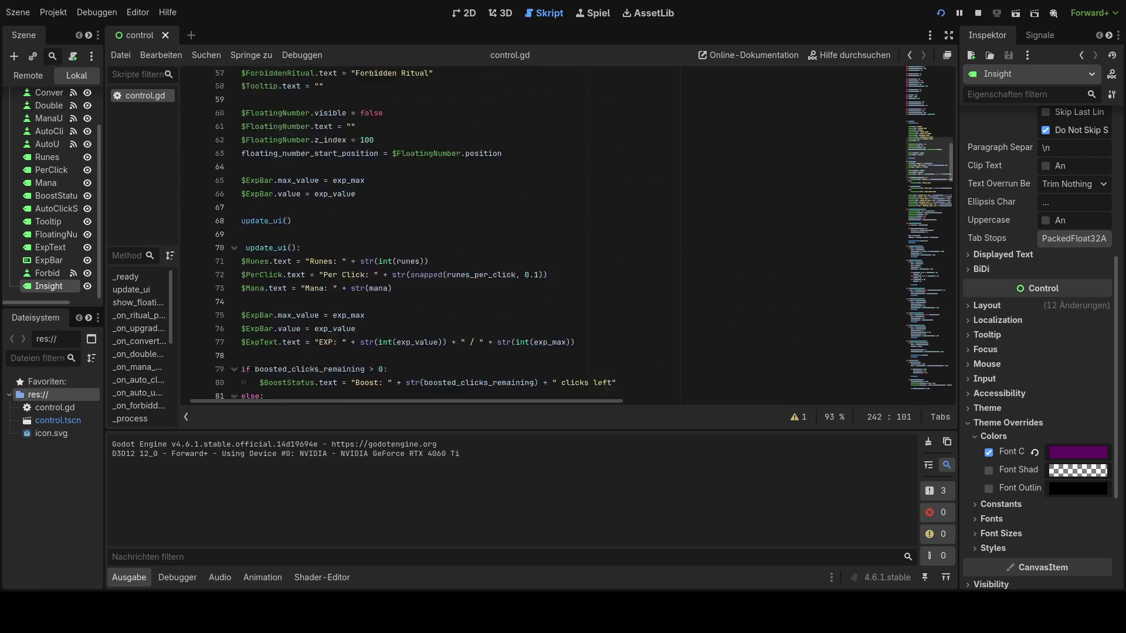
pyautogui.scroll(18, 511, 235)
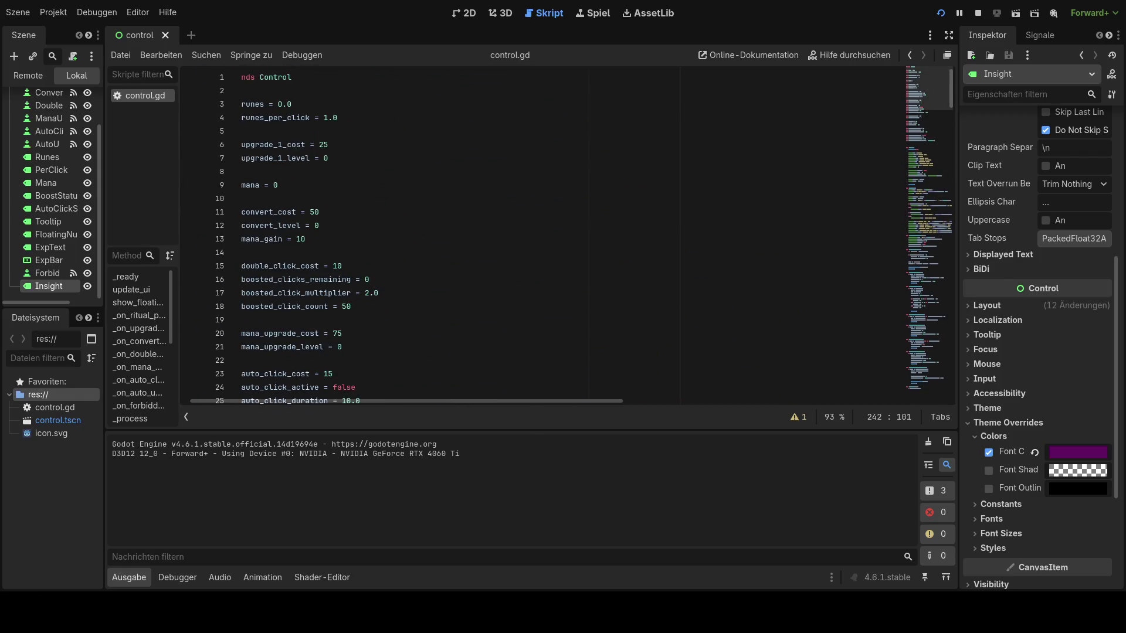
pyautogui.moveTo(924, 97)
pyautogui.mouseDown()
pyautogui.moveTo(839, 395)
pyautogui.moveTo(861, 241)
pyautogui.moveTo(862, 79)
pyautogui.moveTo(851, 114)
pyautogui.mouseUp()
pyautogui.scroll(-3, 563, 231)
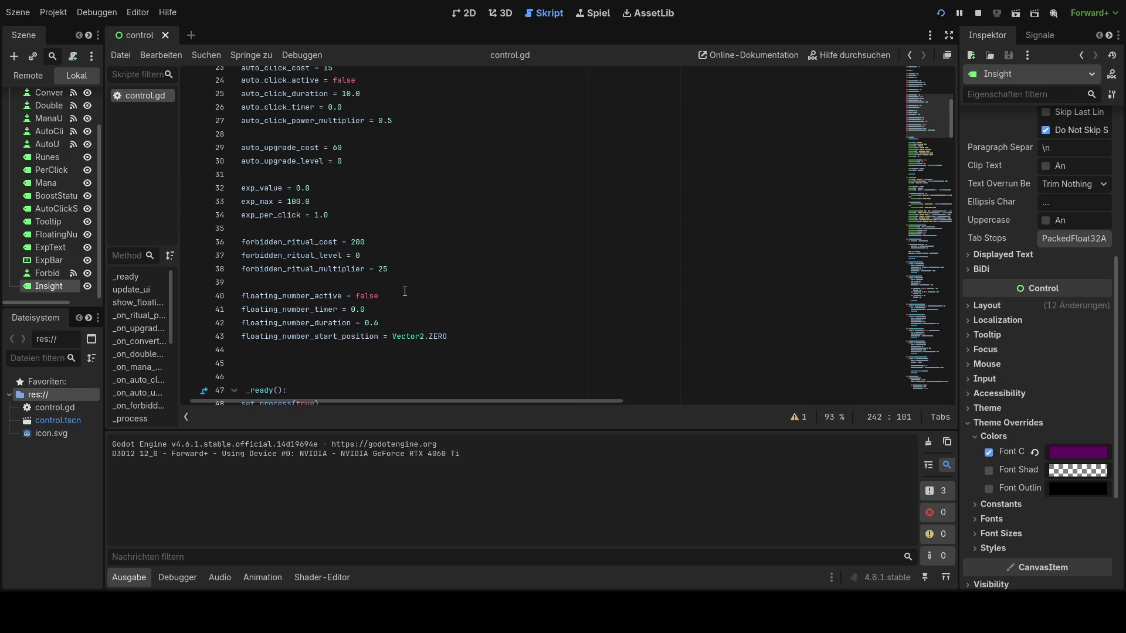
# - Add two blank lines after forbidden_ritual_multiplier, deleting the accidentally pasted duplicate variable lines
pyautogui.click(407, 268)
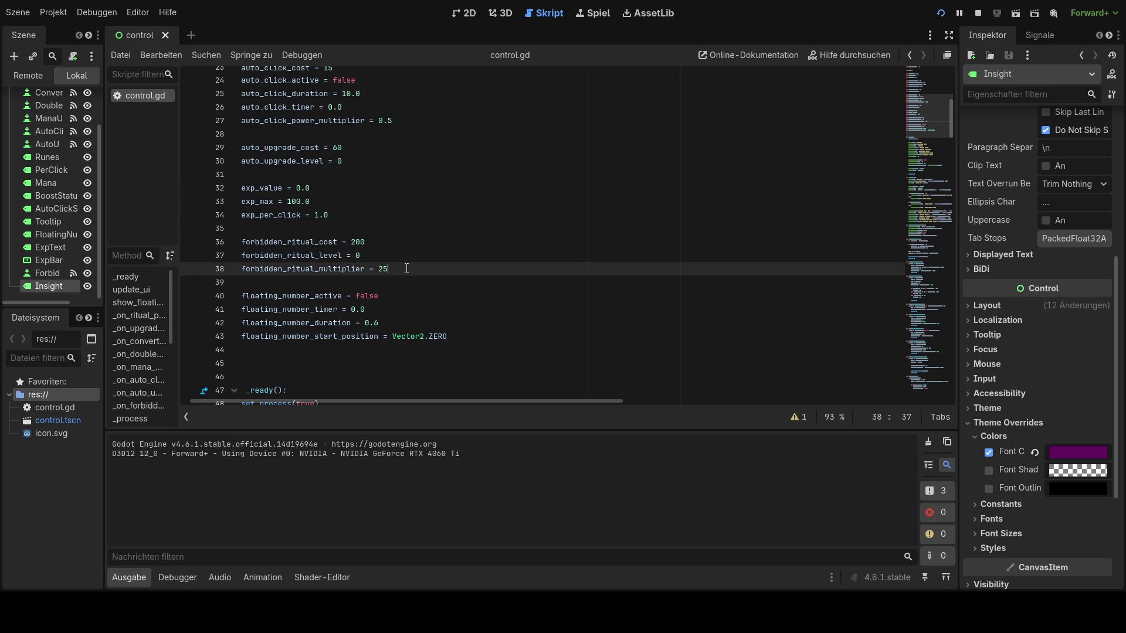
pyautogui.press('Return')
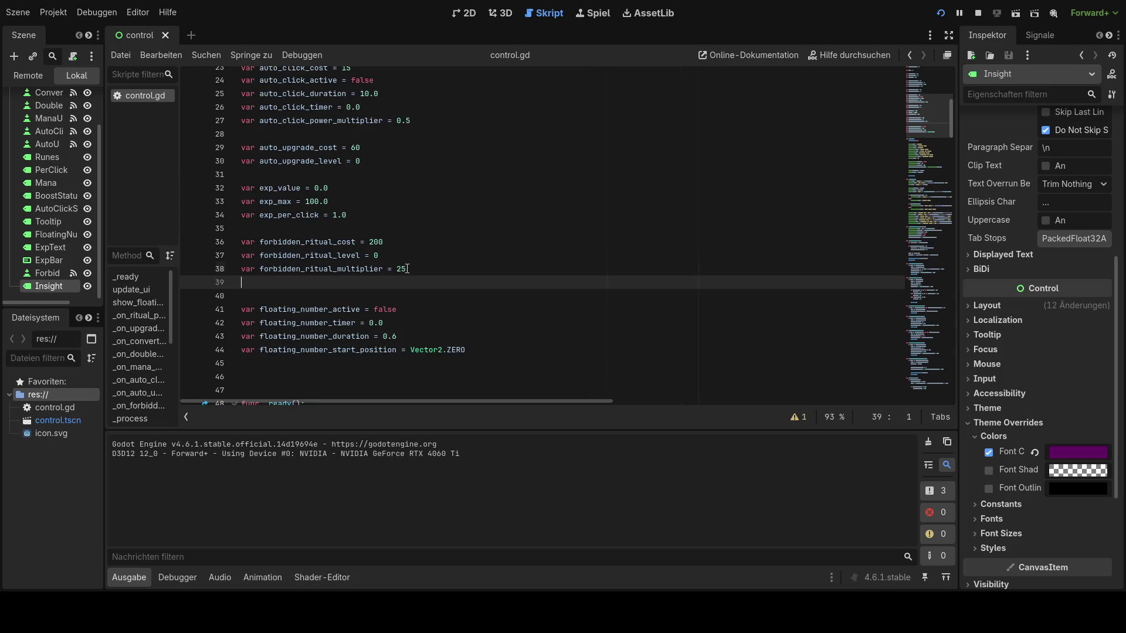
pyautogui.press('Return')
pyautogui.write('var forbidden_ritual_cost = 200 var forbidden_ritual_level = 0 var forbidden_ritual_multiplier = 25')
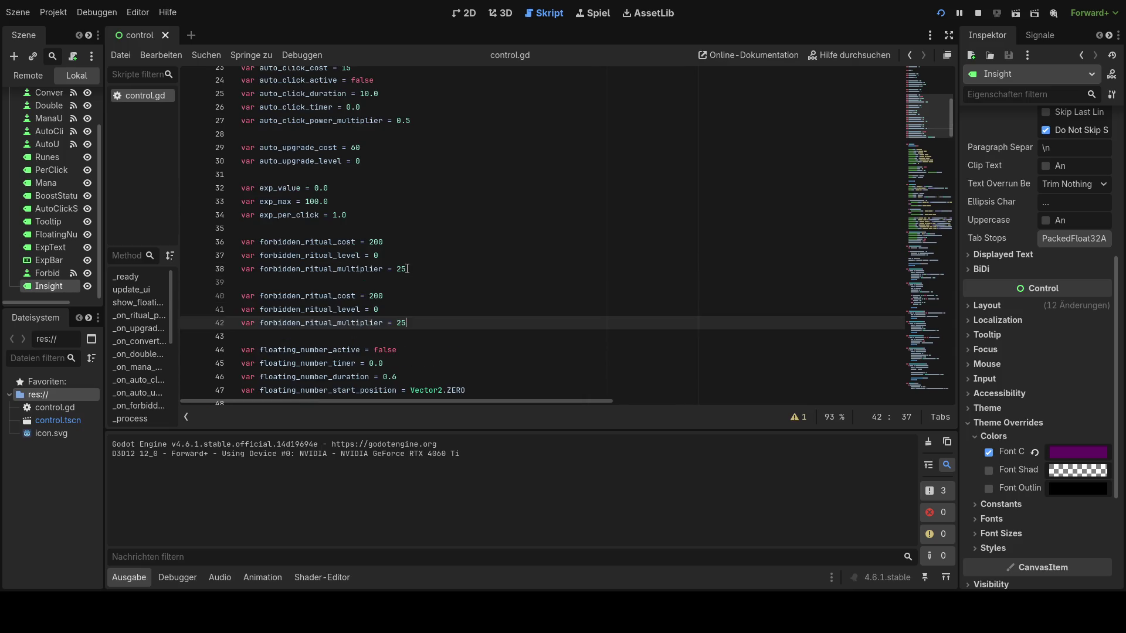
pyautogui.scroll(5, 412, 273)
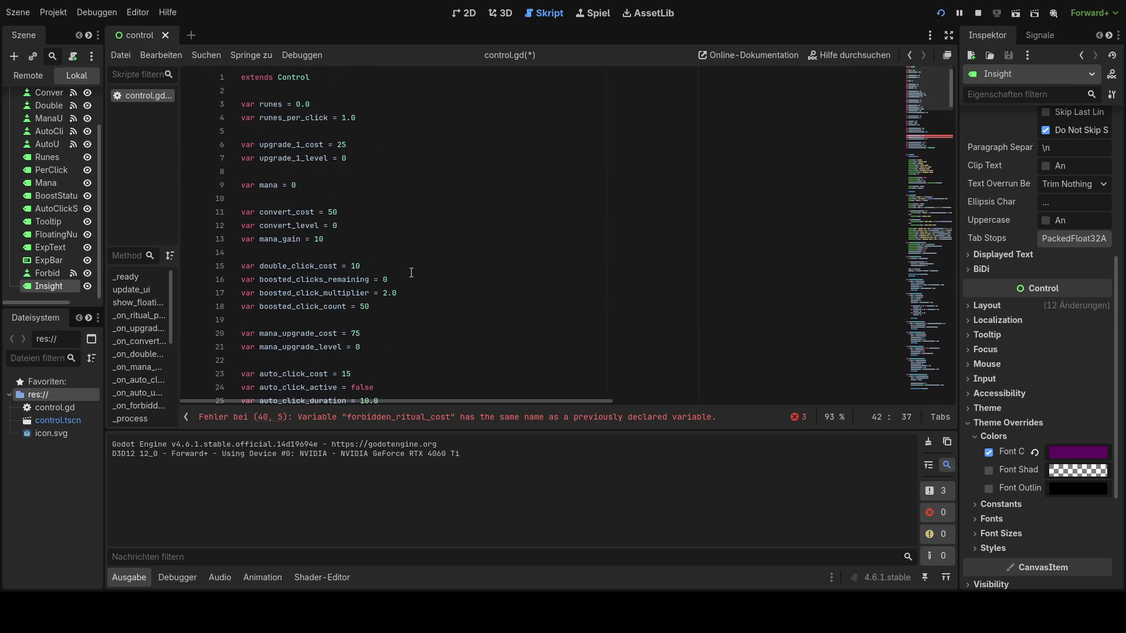
pyautogui.scroll(-6, 412, 273)
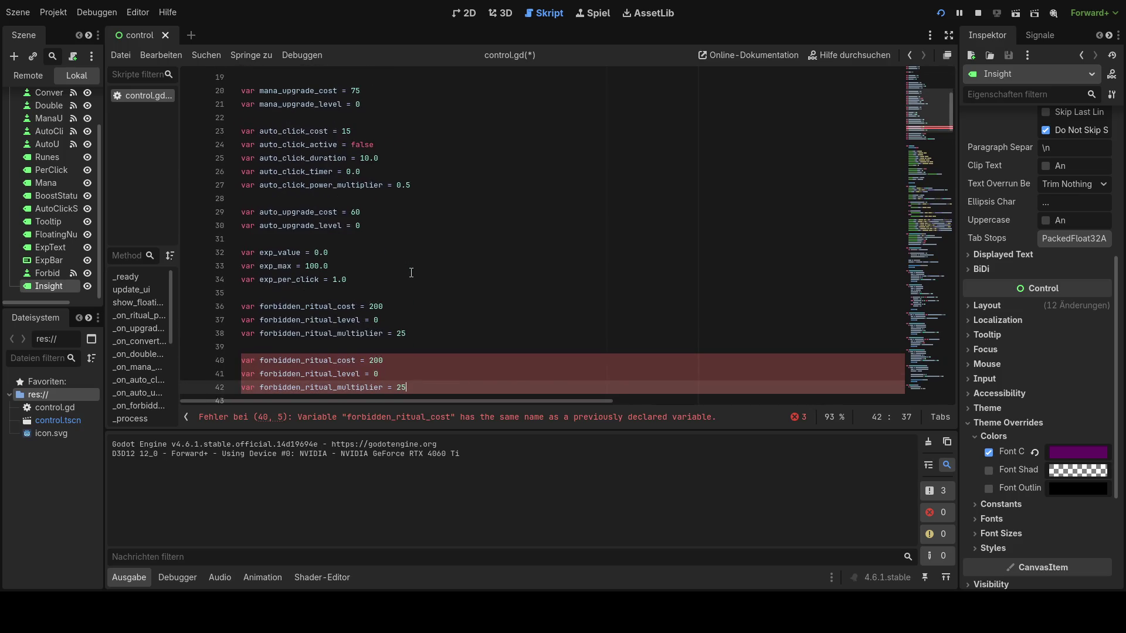
pyautogui.scroll(-1, 412, 273)
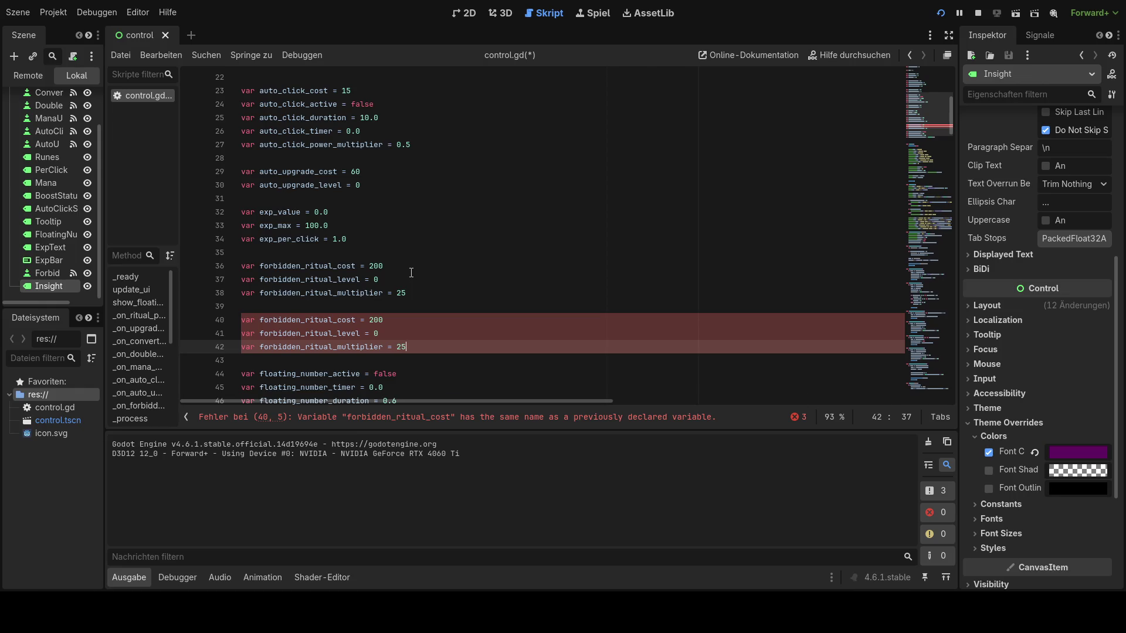
pyautogui.press('BackSpace')
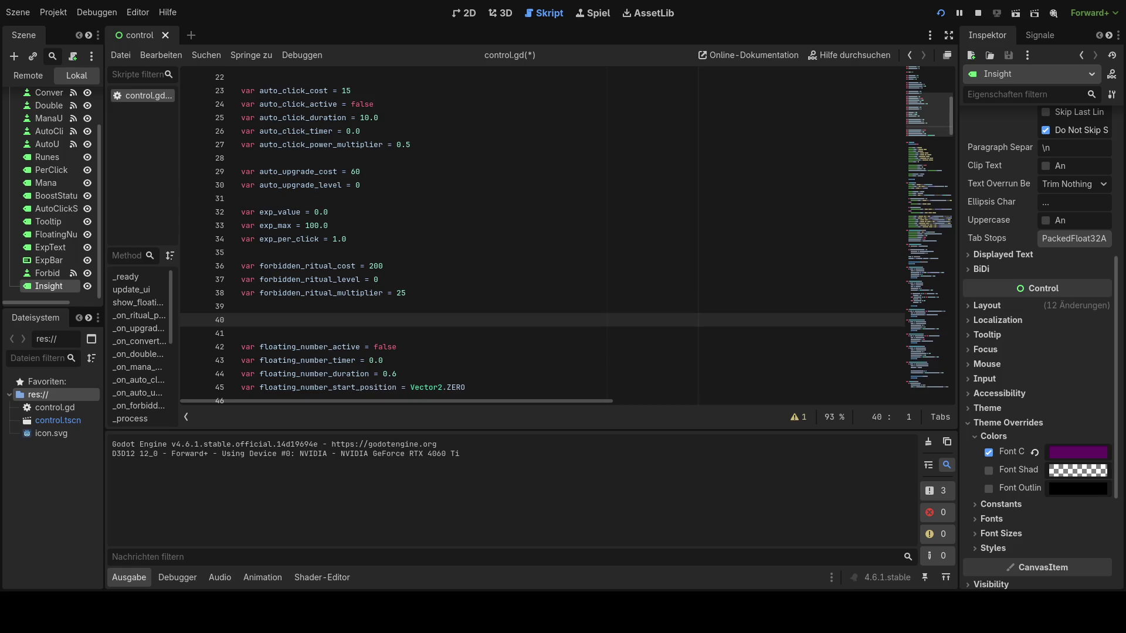
# - Delete the stray blank line below the ritual variables, review the handlers, then return to line 28
pyautogui.scroll(-4, 542, 235)
pyautogui.press('BackSpace')
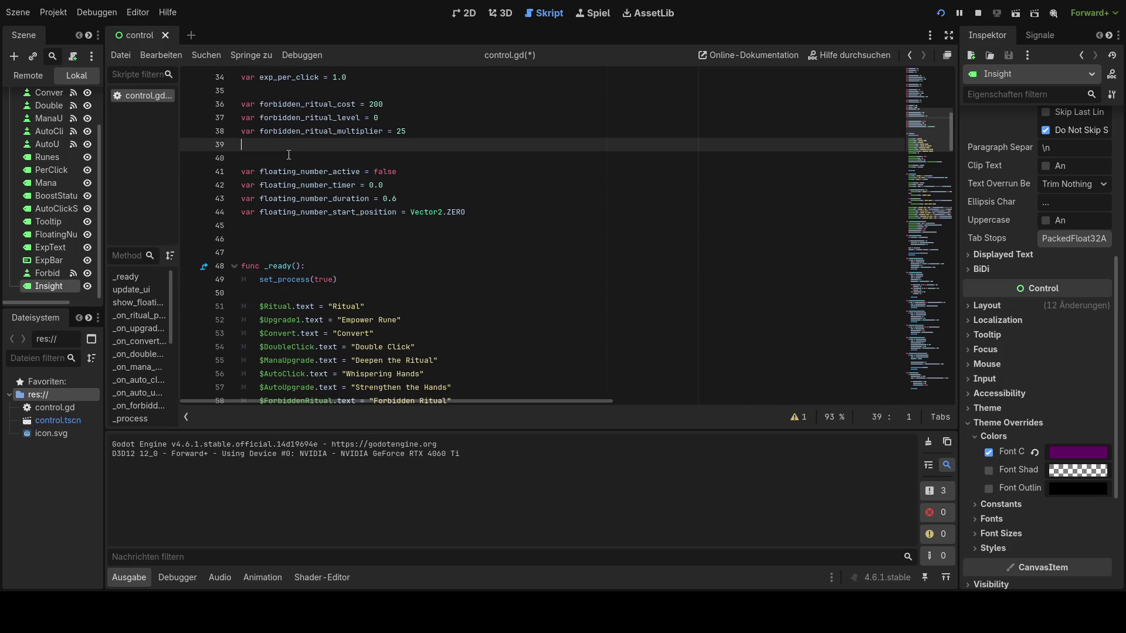
pyautogui.scroll(-17, 410, 262)
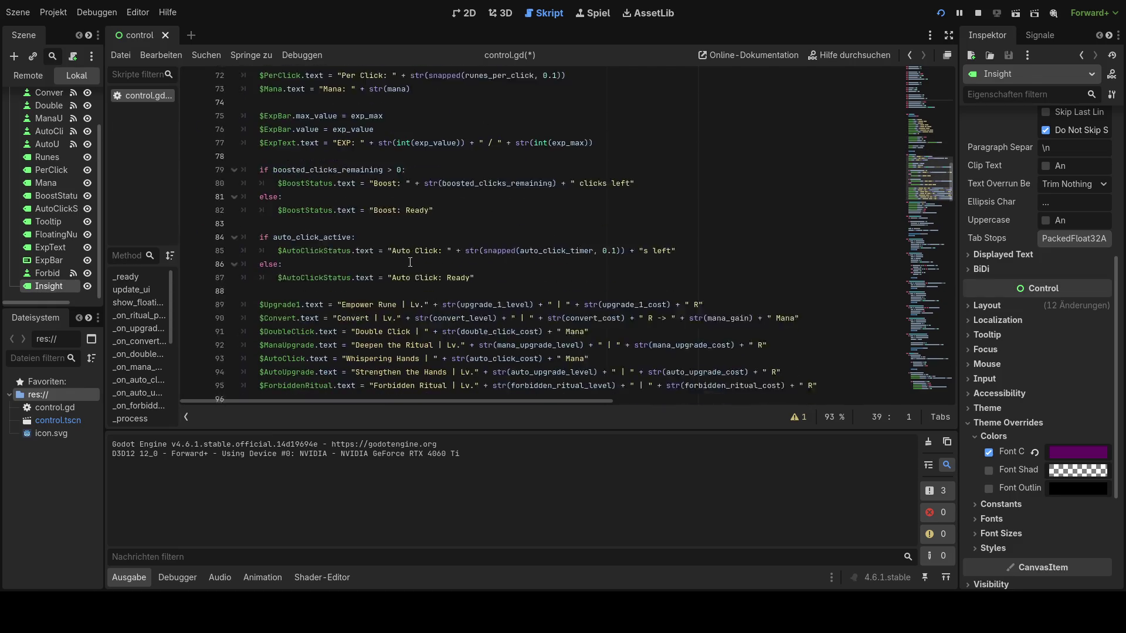
pyautogui.scroll(-3, 411, 262)
pyautogui.scroll(-4, 411, 262)
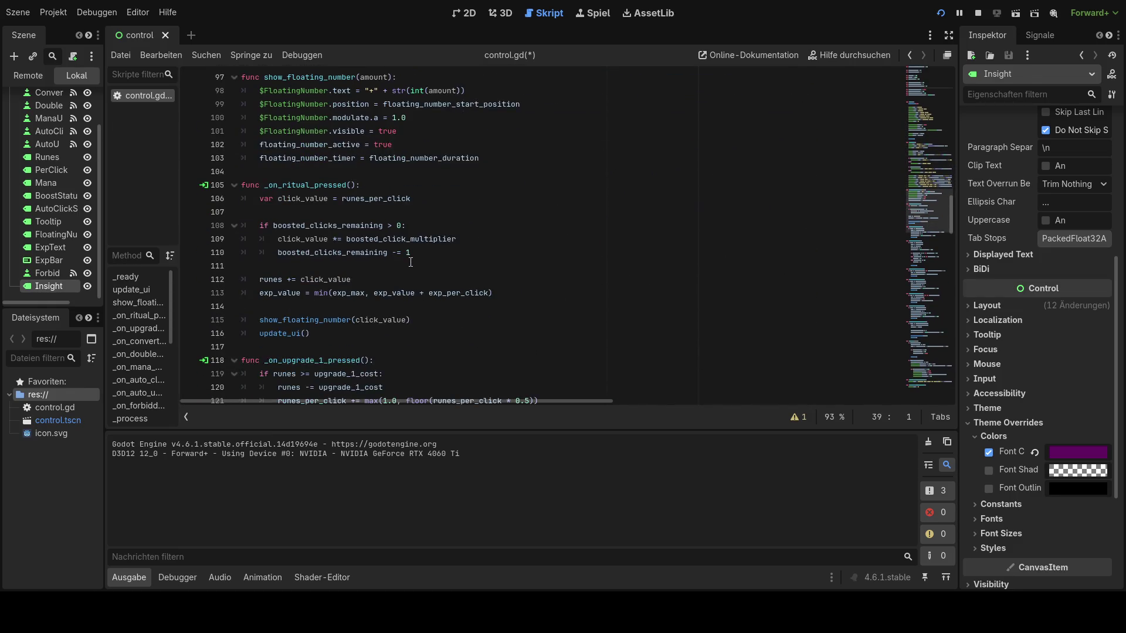
pyautogui.scroll(-1, 411, 264)
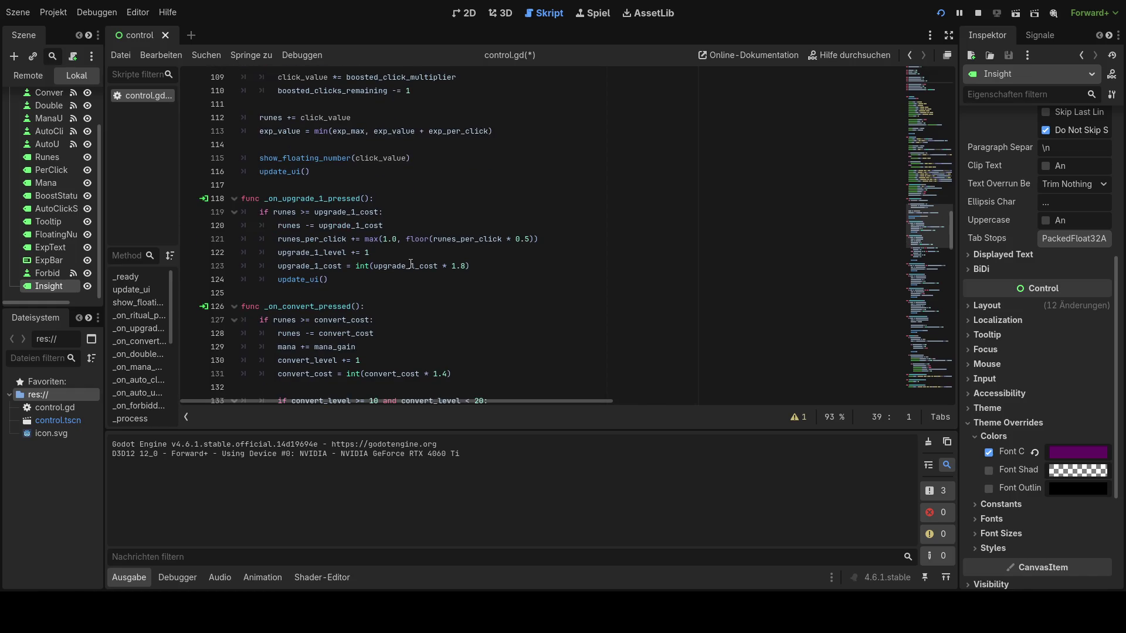
pyautogui.scroll(-5, 411, 264)
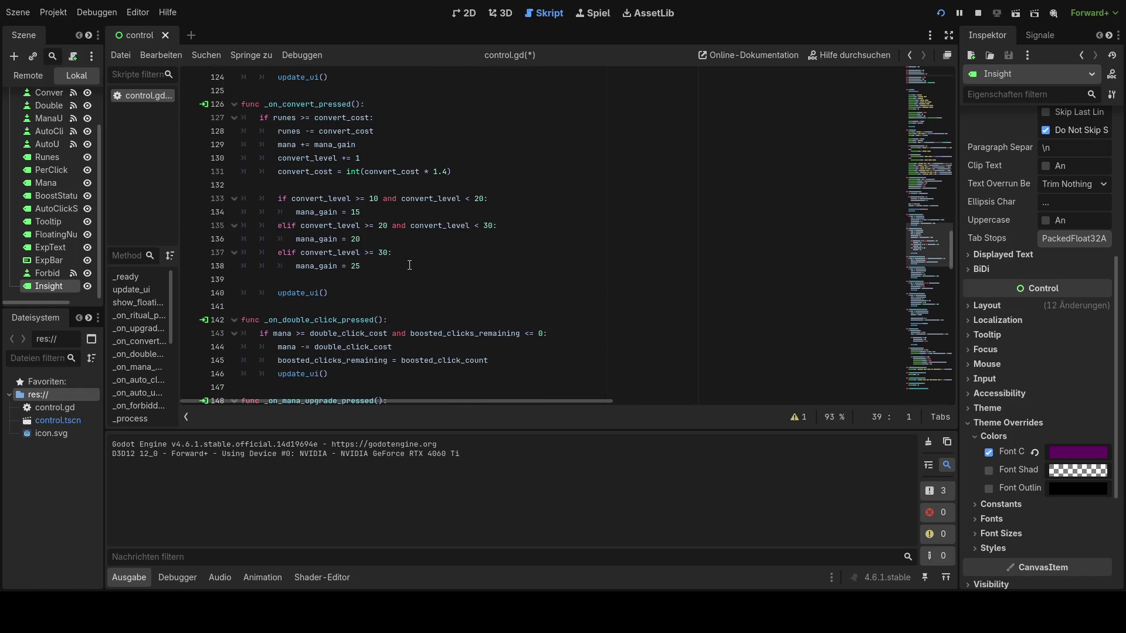
pyautogui.scroll(-12, 410, 265)
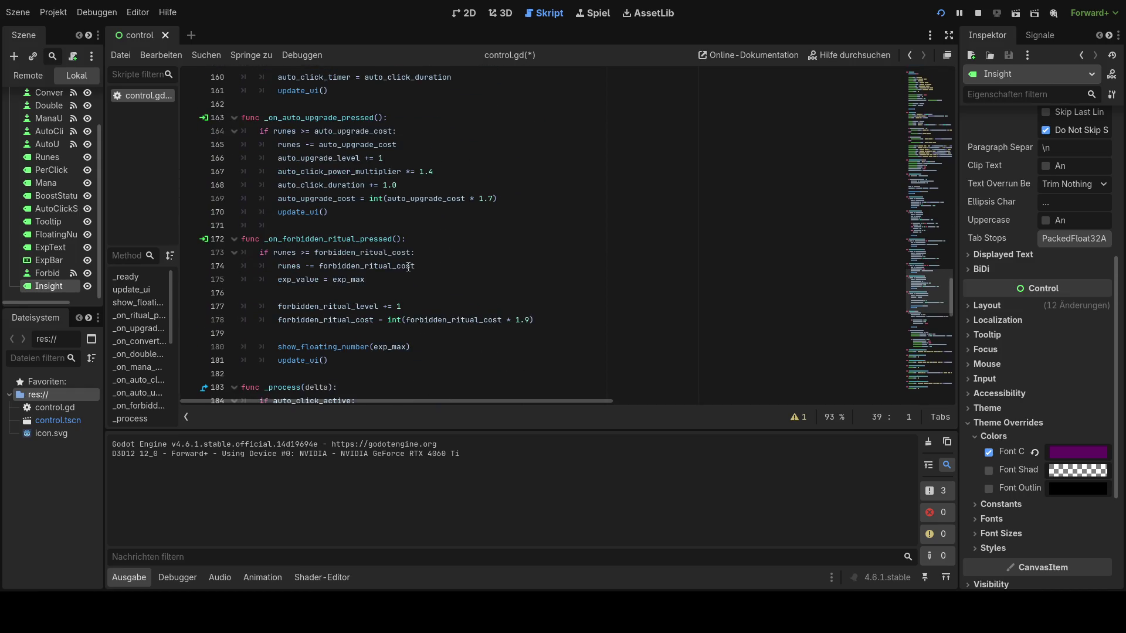
pyautogui.scroll(-1, 408, 267)
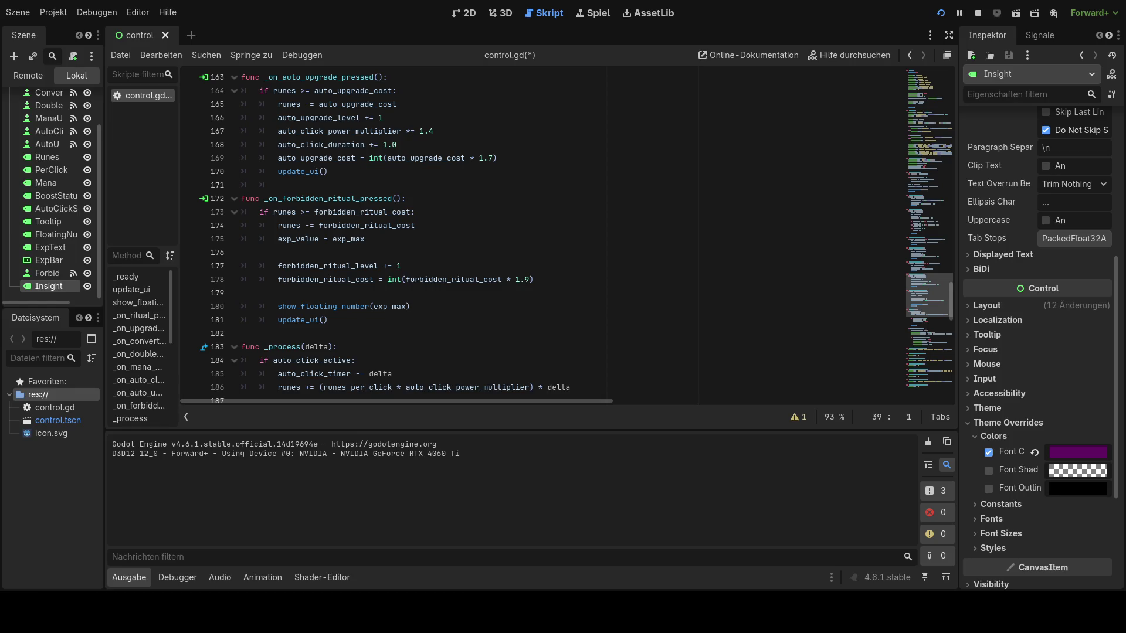
pyautogui.scroll(10, 376, 146)
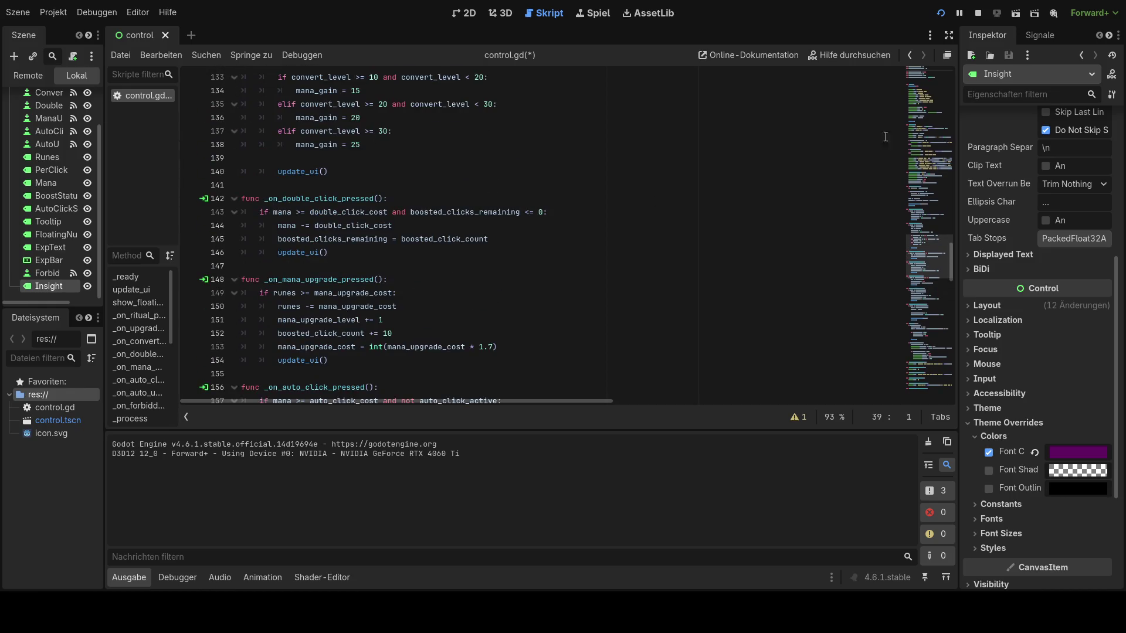
pyautogui.moveTo(924, 115); pyautogui.dragTo(925, 108)
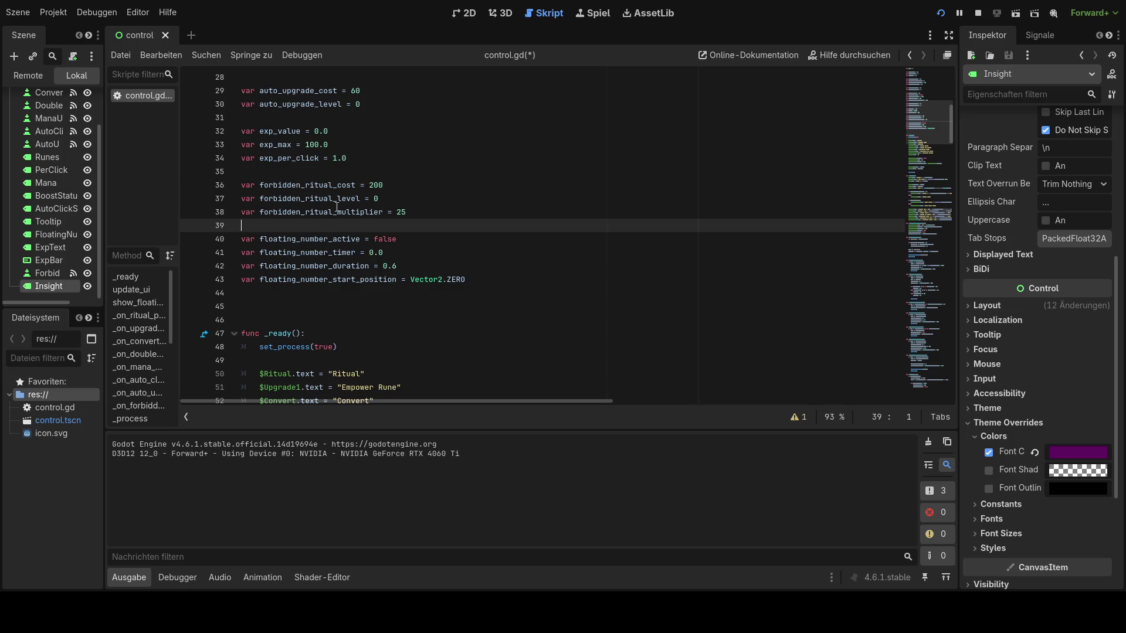
# - Declare var insight = 0 after a blank line below exp_per_click
pyautogui.scroll(1, 337, 207)
pyautogui.click(355, 200)
pyautogui.press('Return')
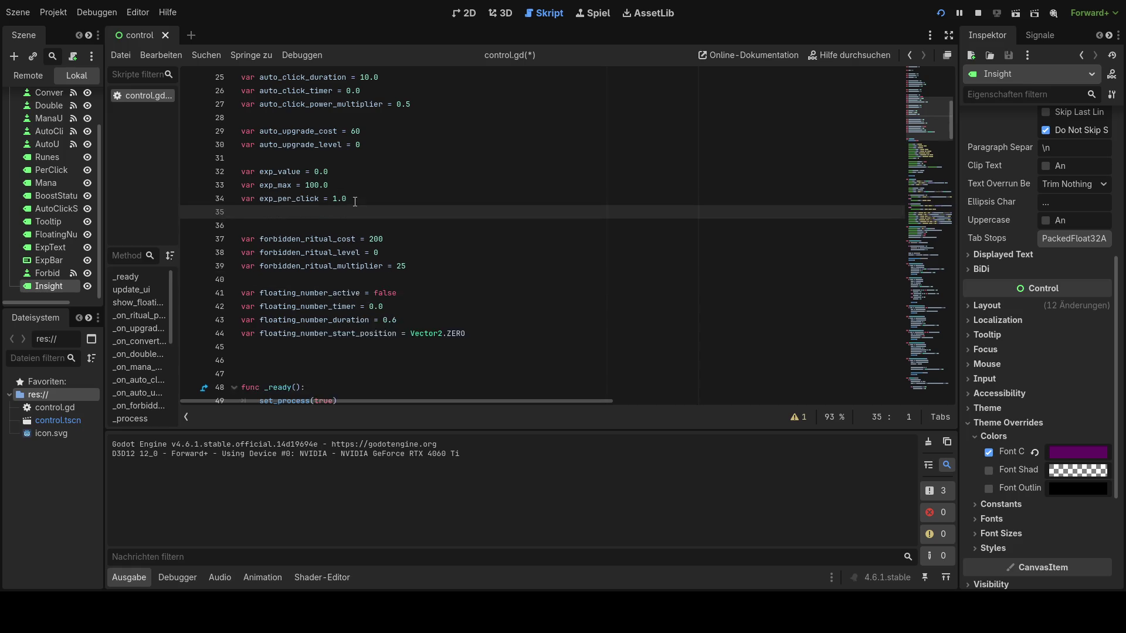
pyautogui.press('Return')
pyautogui.write('var insight = 0')
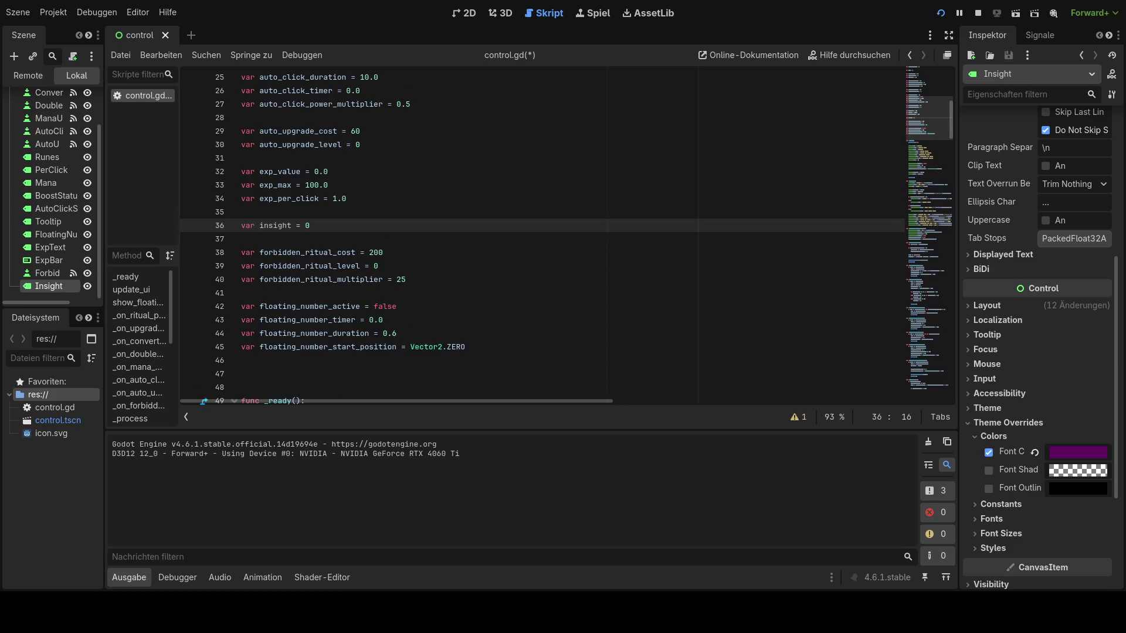
pyautogui.scroll(-8, 563, 235)
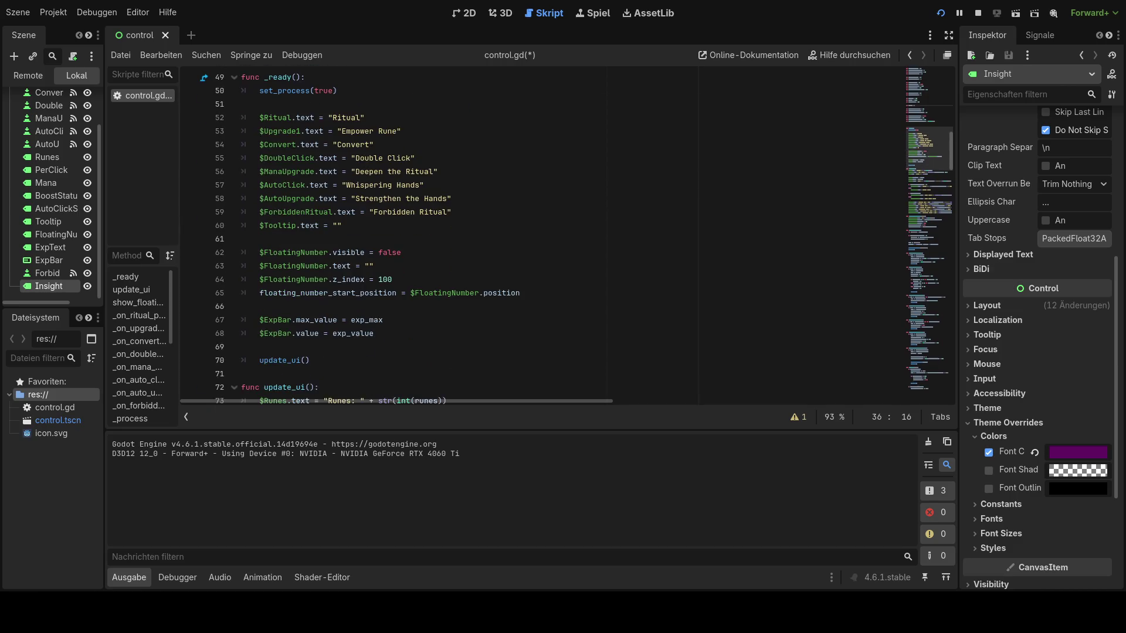
# - Paste an Insight label line below the Forbidden Ritual text, then delete it again
pyautogui.scroll(-1, 563, 235)
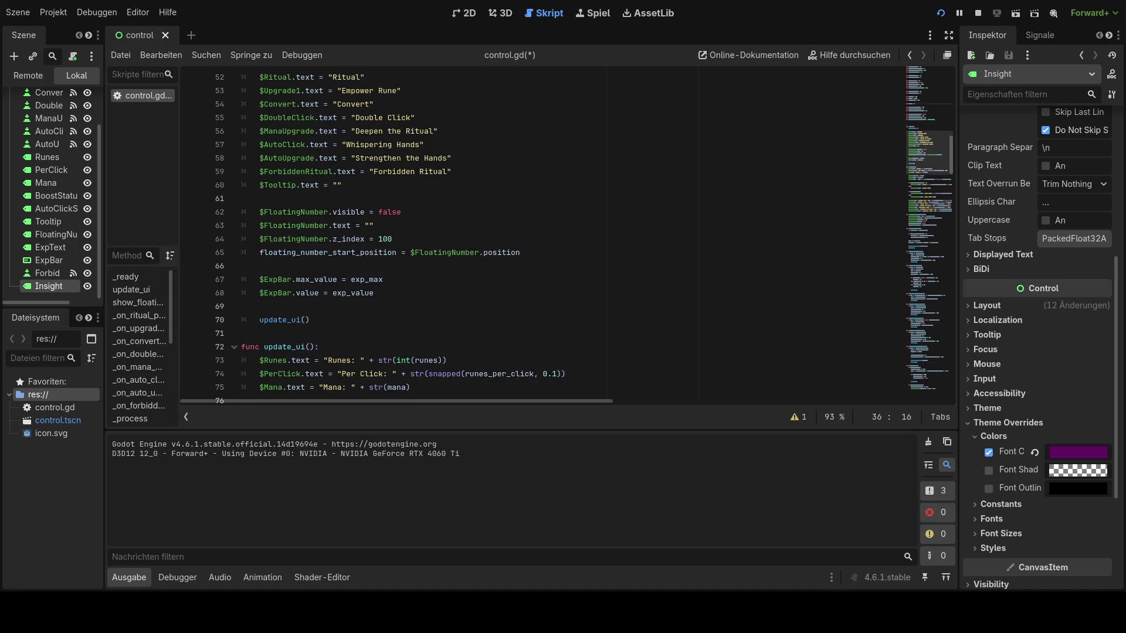
pyautogui.click(356, 187)
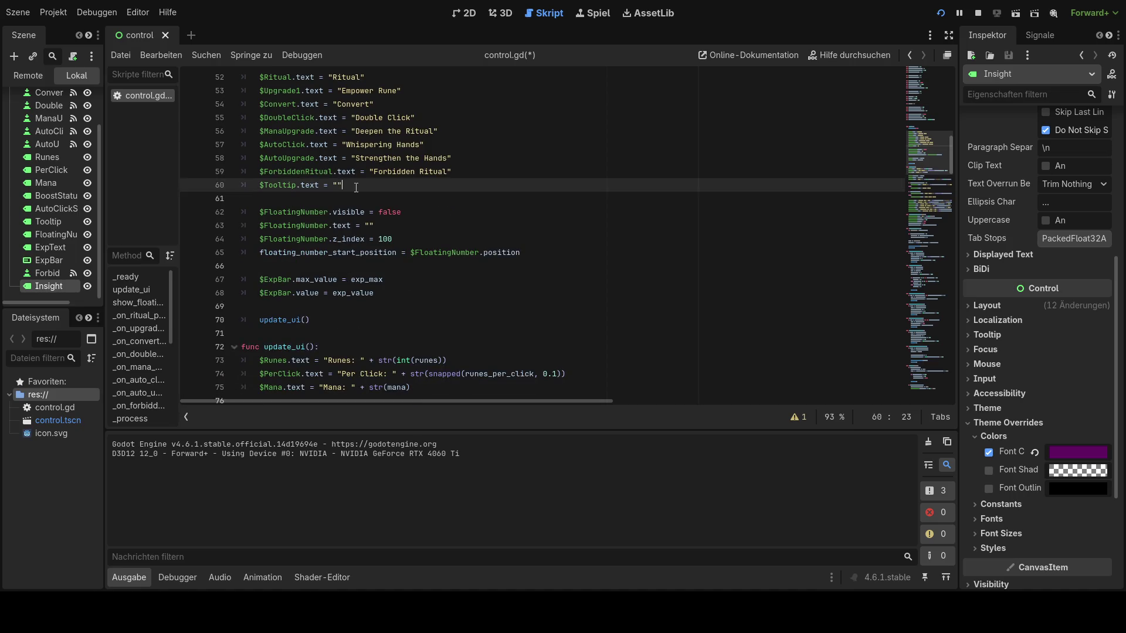
pyautogui.click(456, 175)
pyautogui.press('Return')
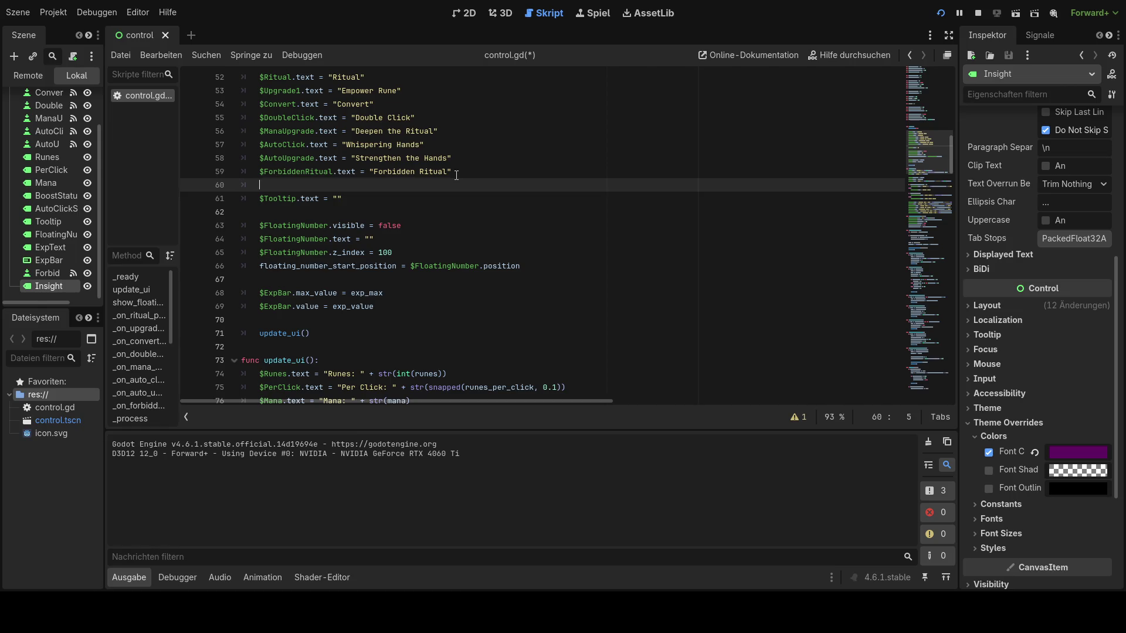
pyautogui.write('$Insight.text = "Insight: " + str(insight)')
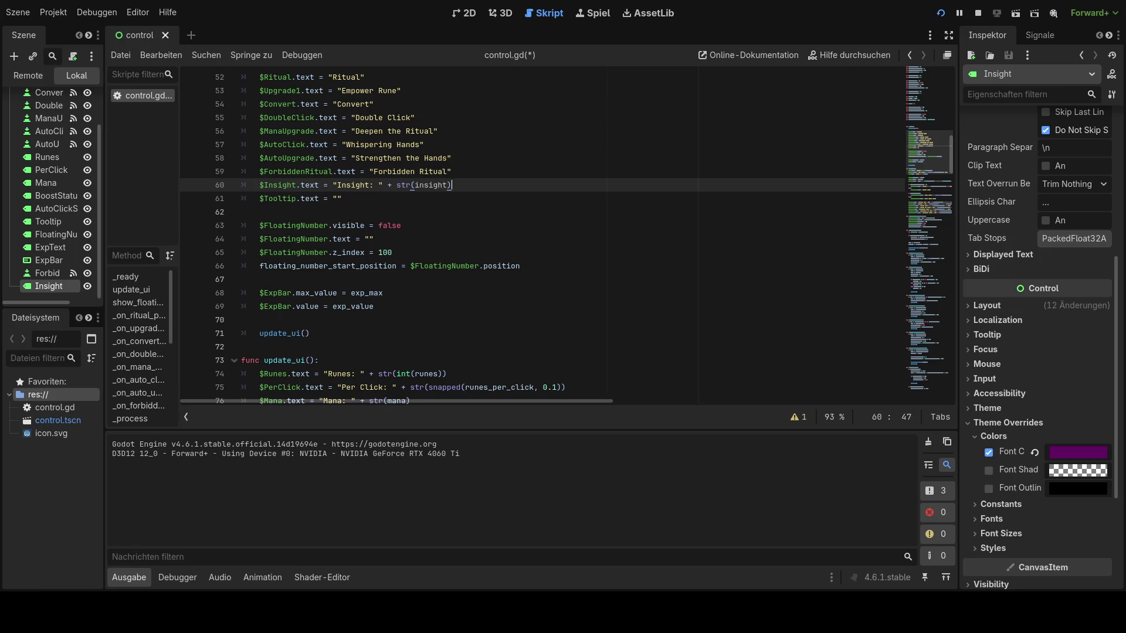
pyautogui.scroll(3, 460, 228)
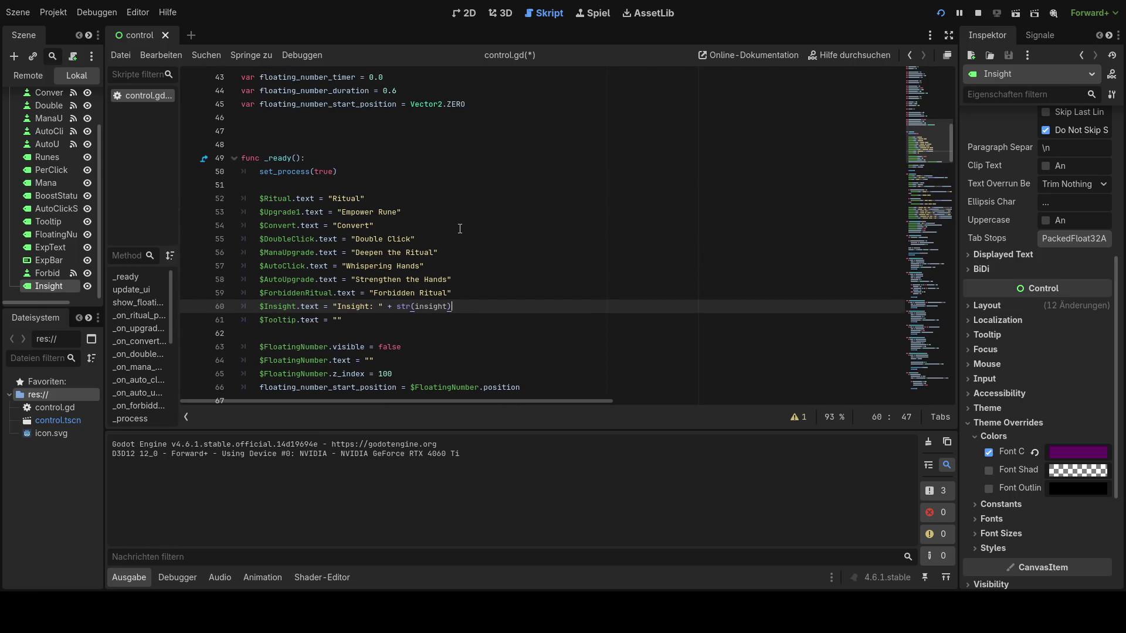
pyautogui.hotkey('shift', 'Home')
pyautogui.press('BackSpace')
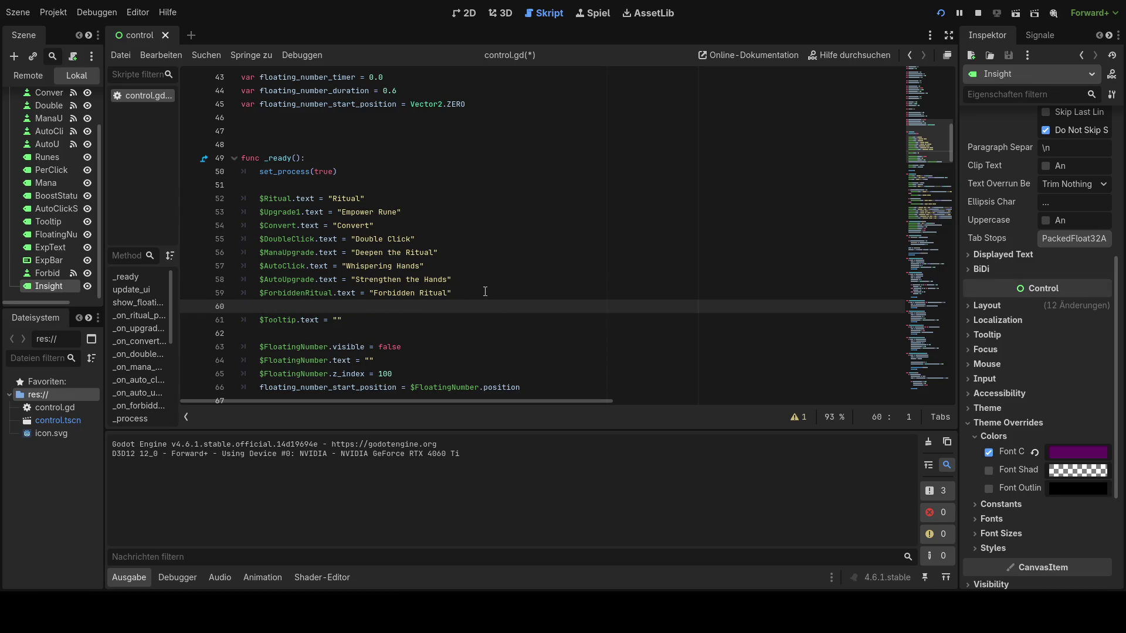
pyautogui.press('BackSpace')
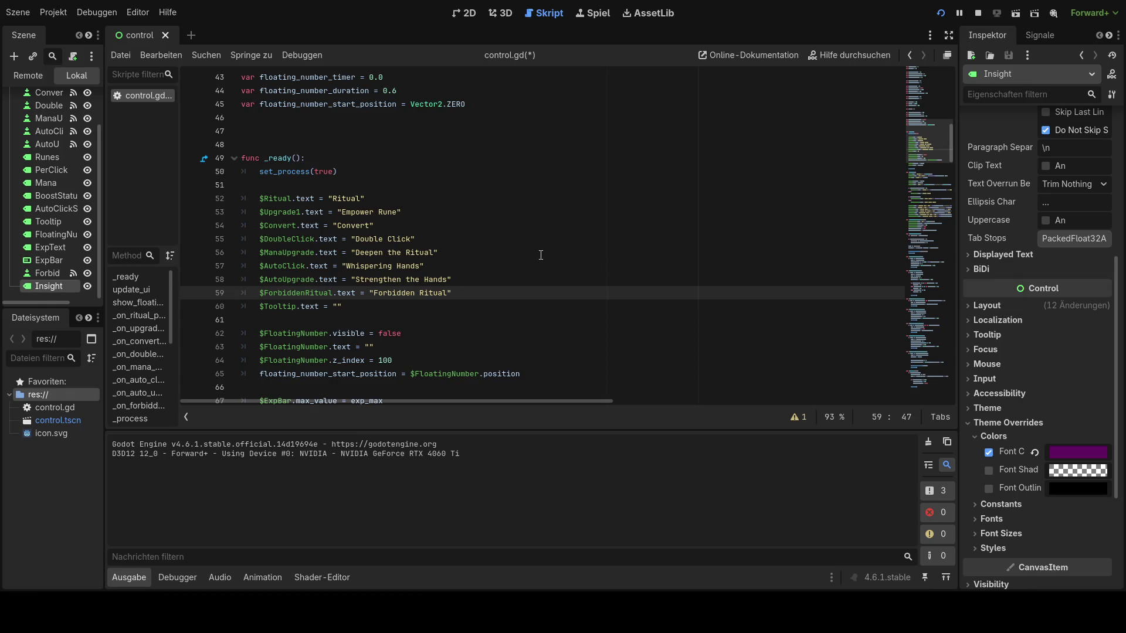
# - Add $Insight.text = "Insight: " + str(insight) below the Mana line in update_ui
pyautogui.scroll(-4, 541, 256)
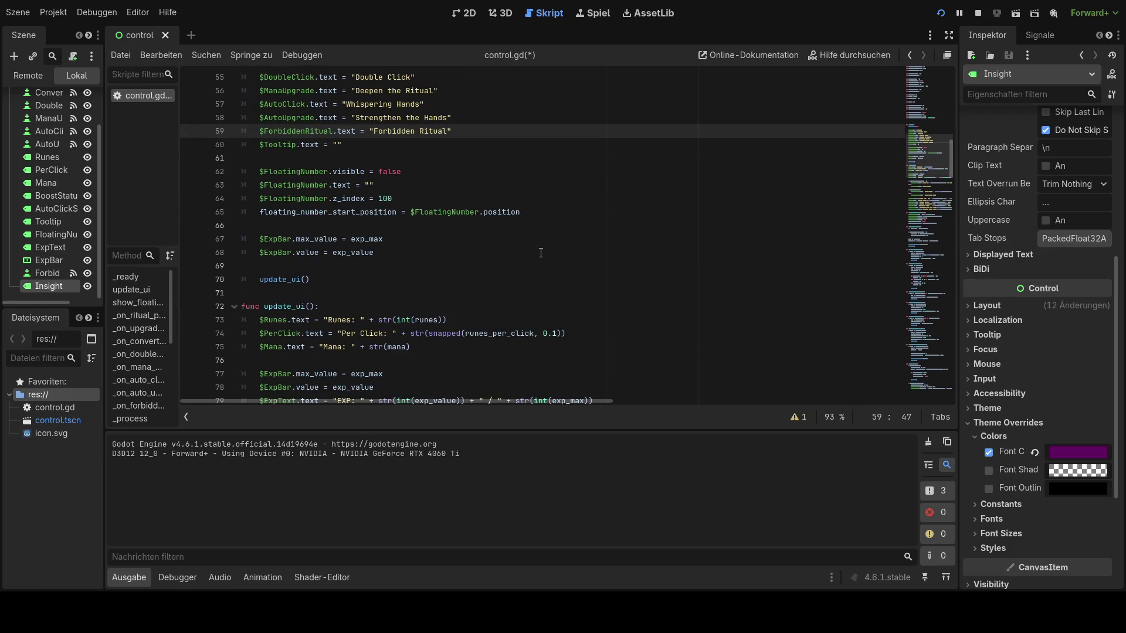
pyautogui.scroll(-3, 540, 257)
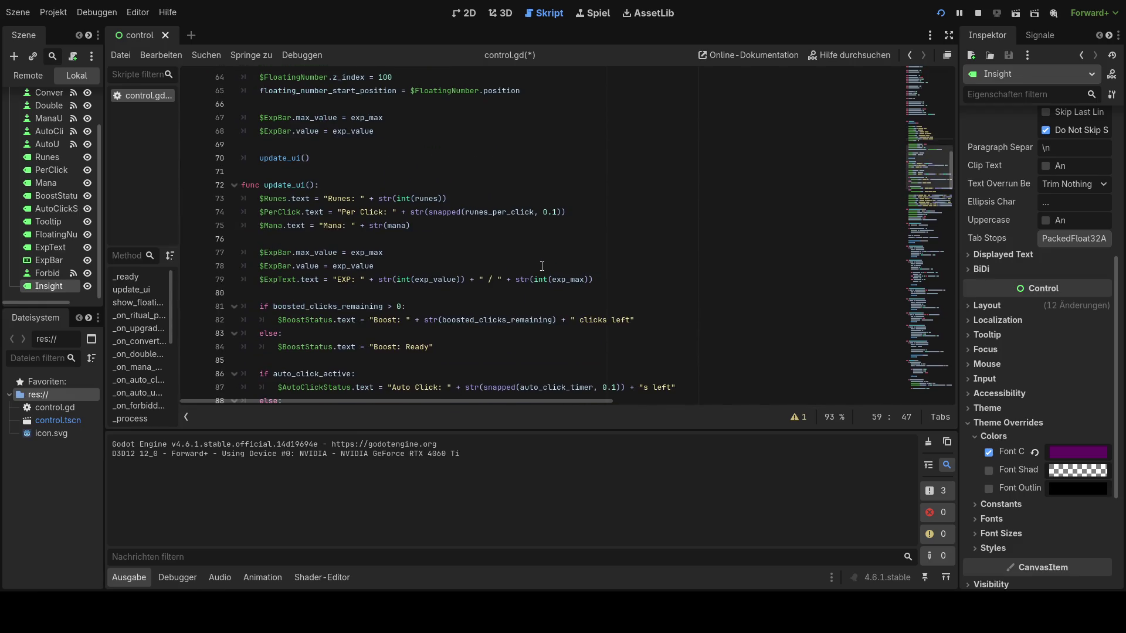
pyautogui.click(599, 279)
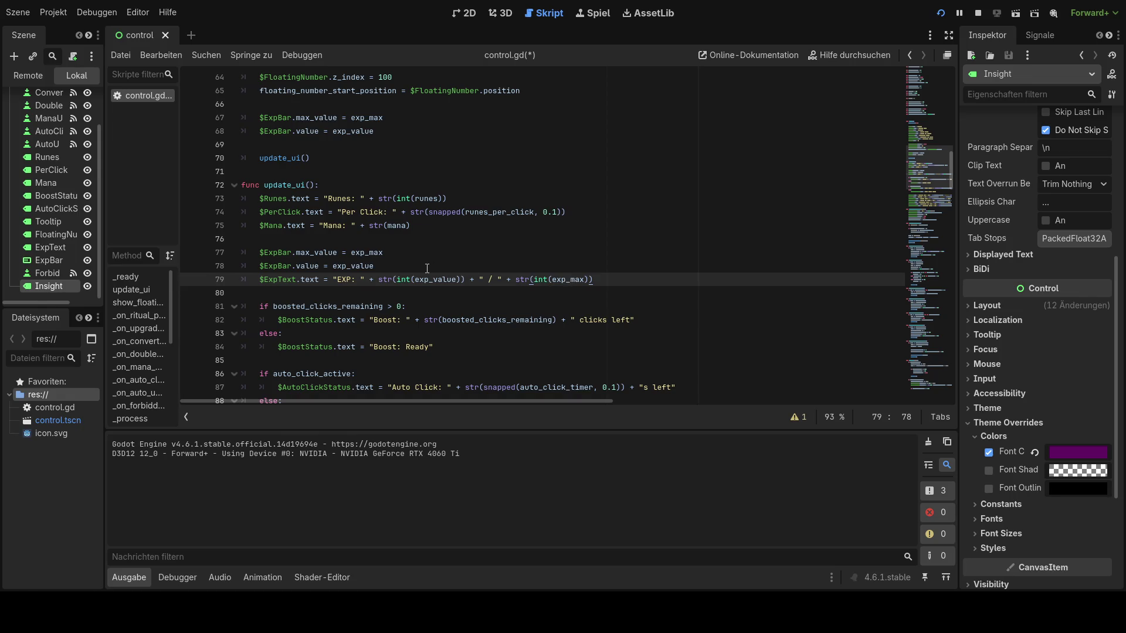
pyautogui.scroll(5, 427, 268)
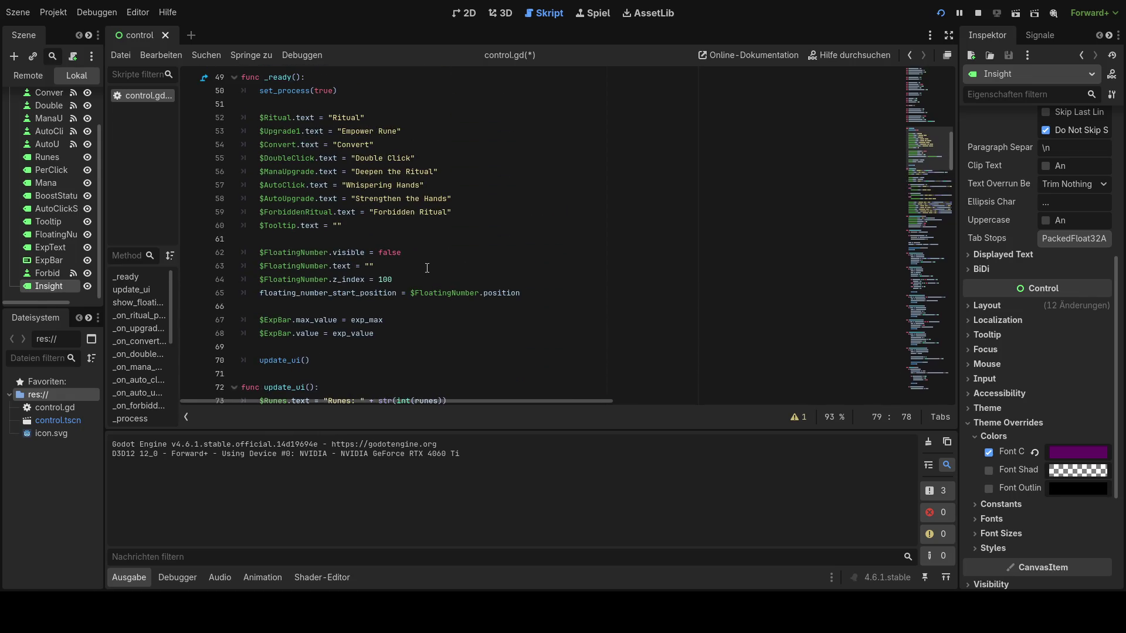
pyautogui.click(367, 227)
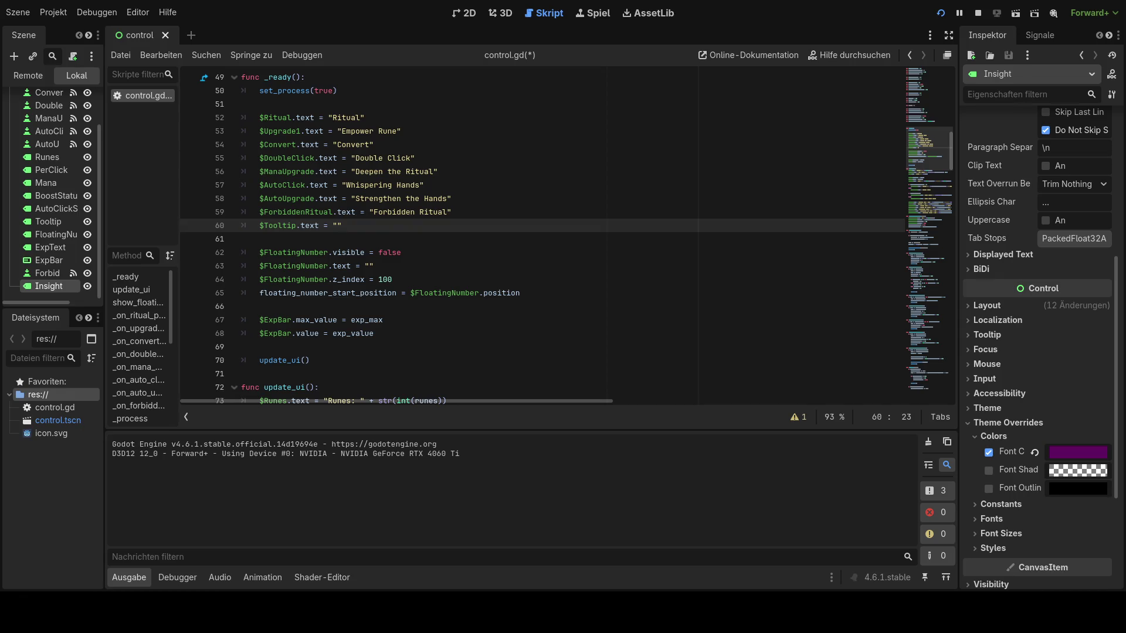
pyautogui.hotkey('ctrl', 'shift', 'Return')
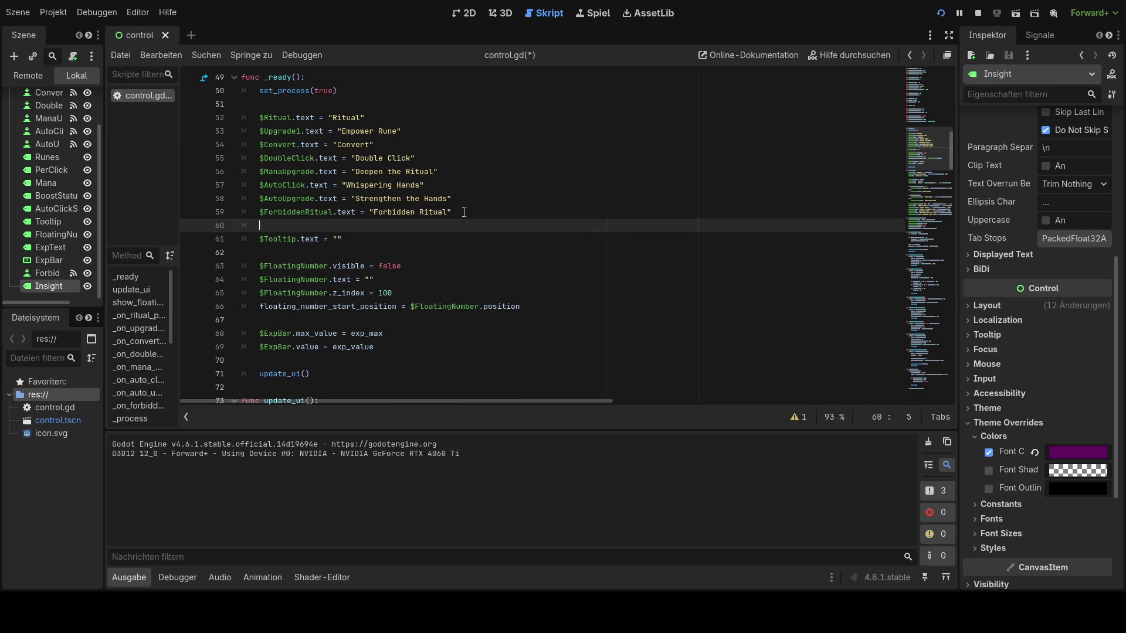
pyautogui.click(466, 239)
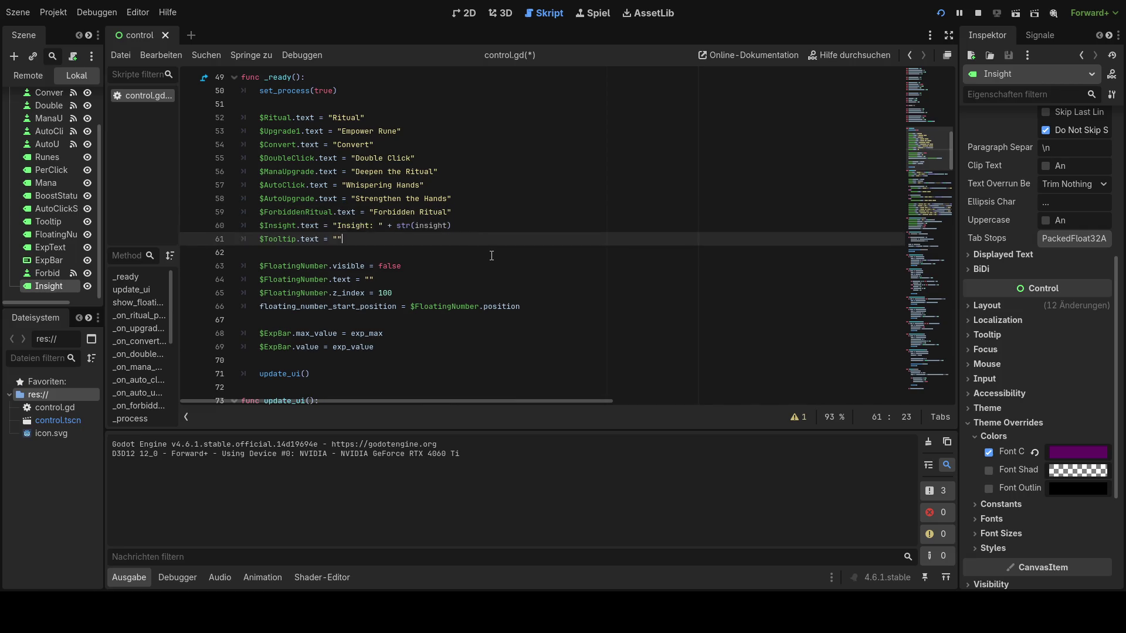
pyautogui.scroll(-4, 476, 258)
pyautogui.scroll(-1, 477, 263)
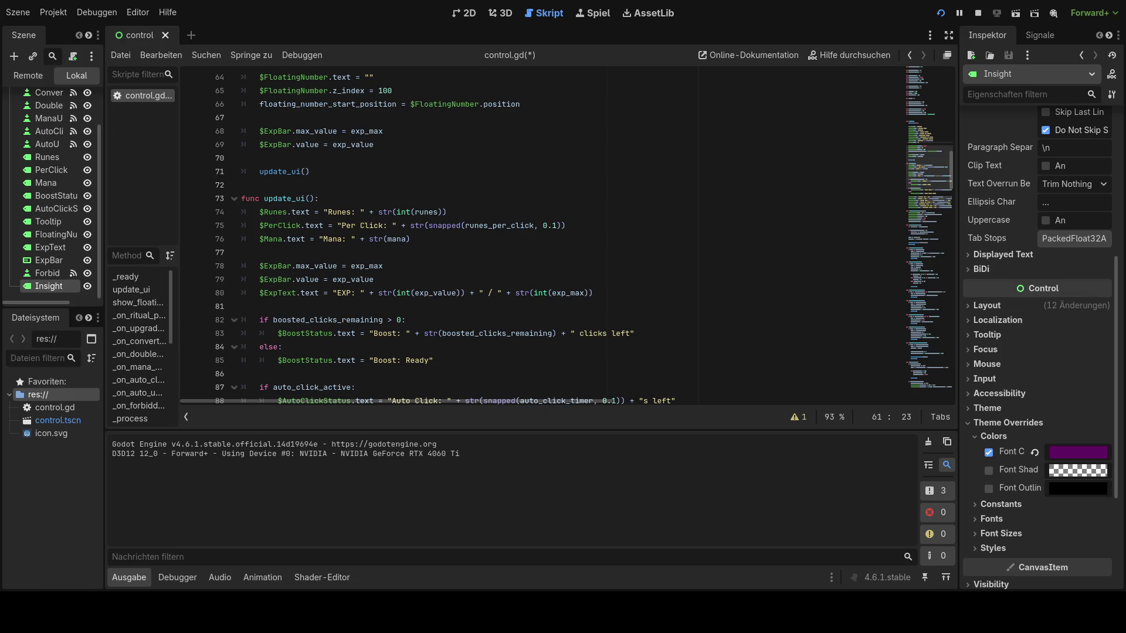
pyautogui.click(425, 240)
pyautogui.press('Return')
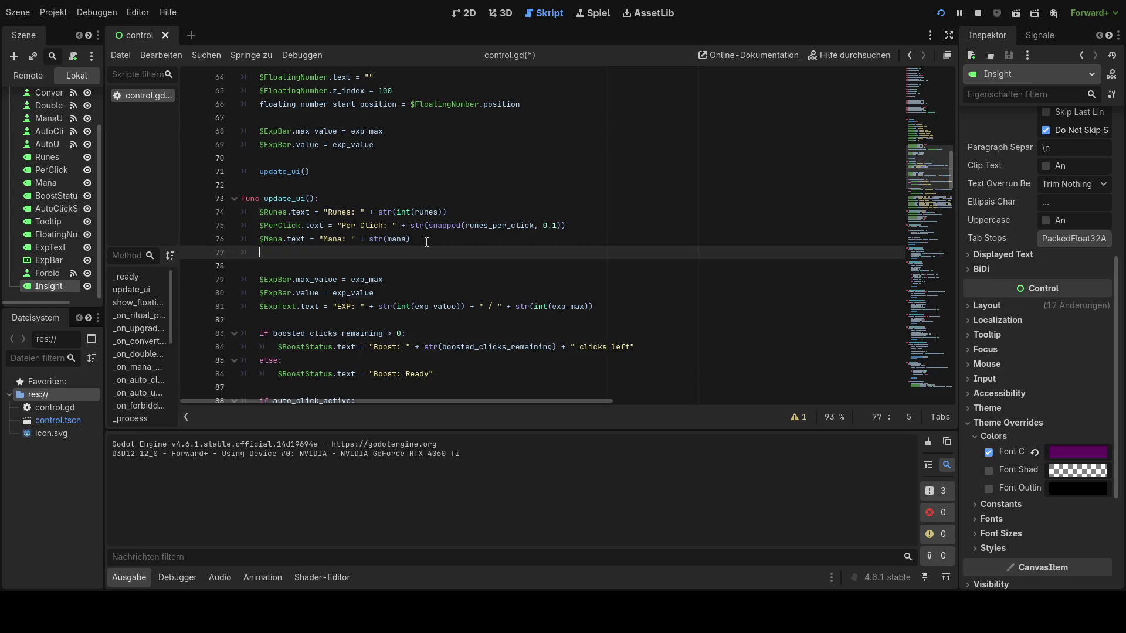
pyautogui.write('$Insight.text = "Insight: " + str(insight)')
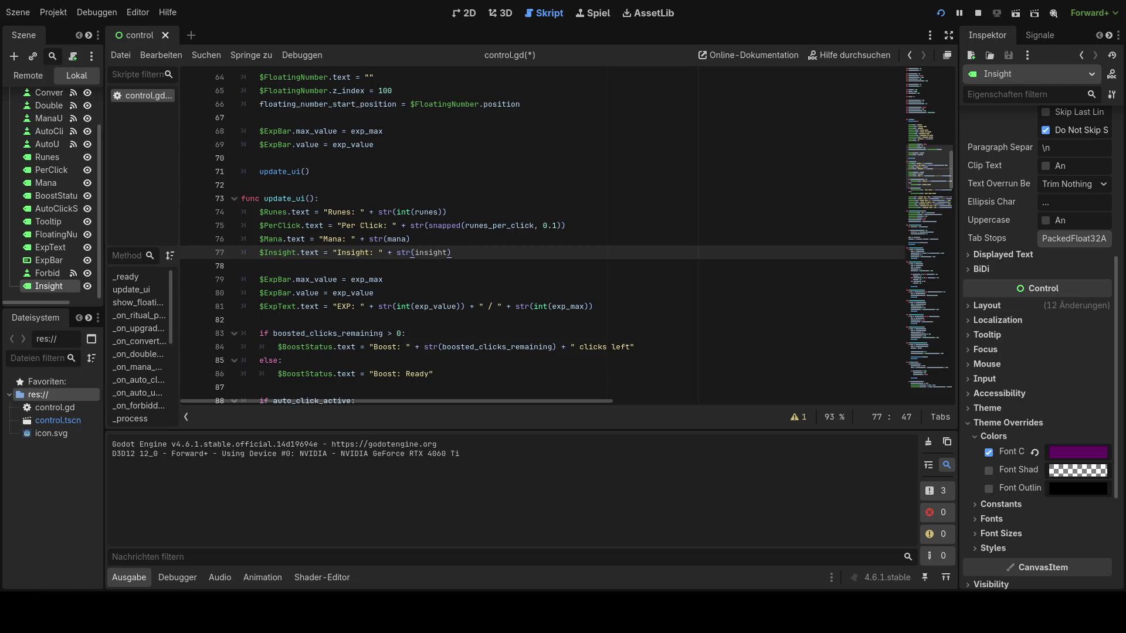
pyautogui.scroll(-20, 542, 235)
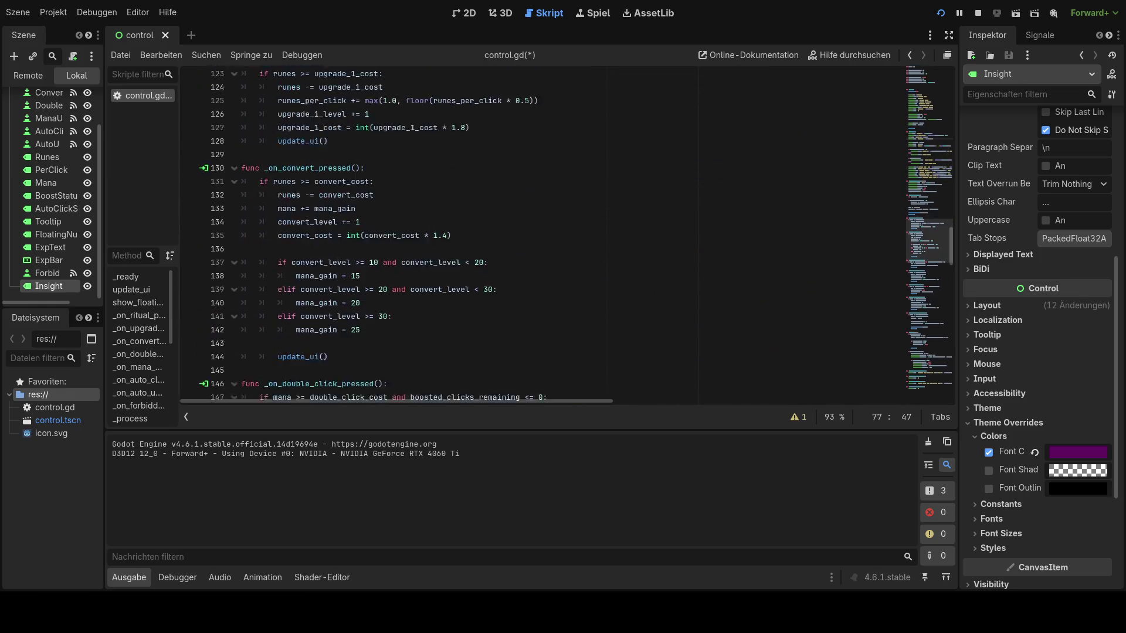
# - Replace the _on_ritual_pressed body with a version lacking the exp_value gain line
pyautogui.scroll(-9, 542, 235)
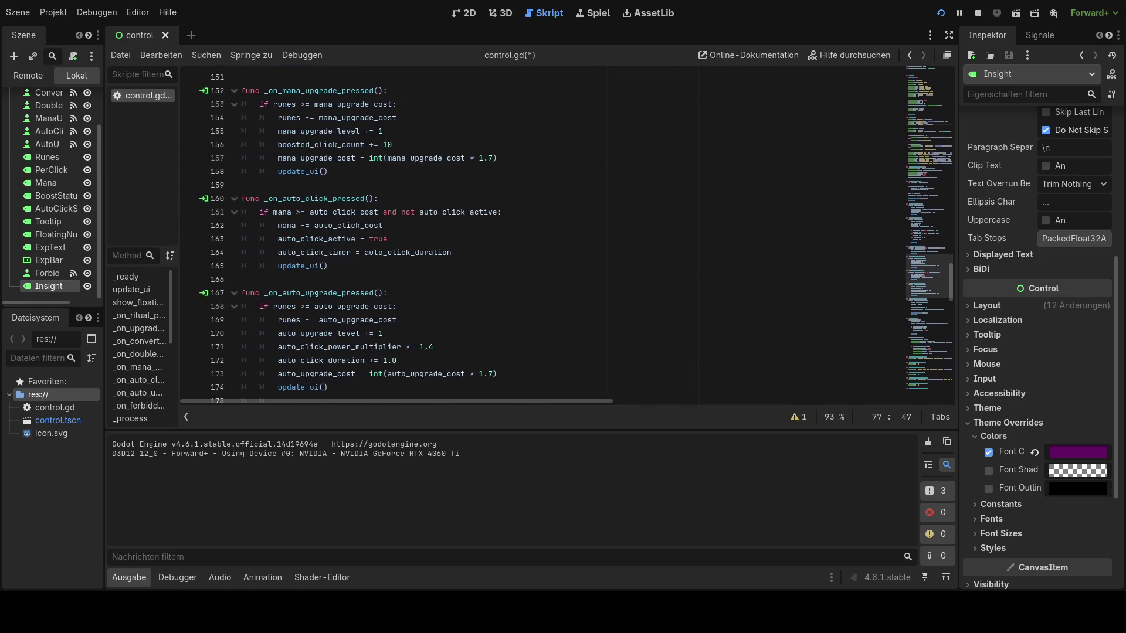
pyautogui.scroll(-7, 541, 234)
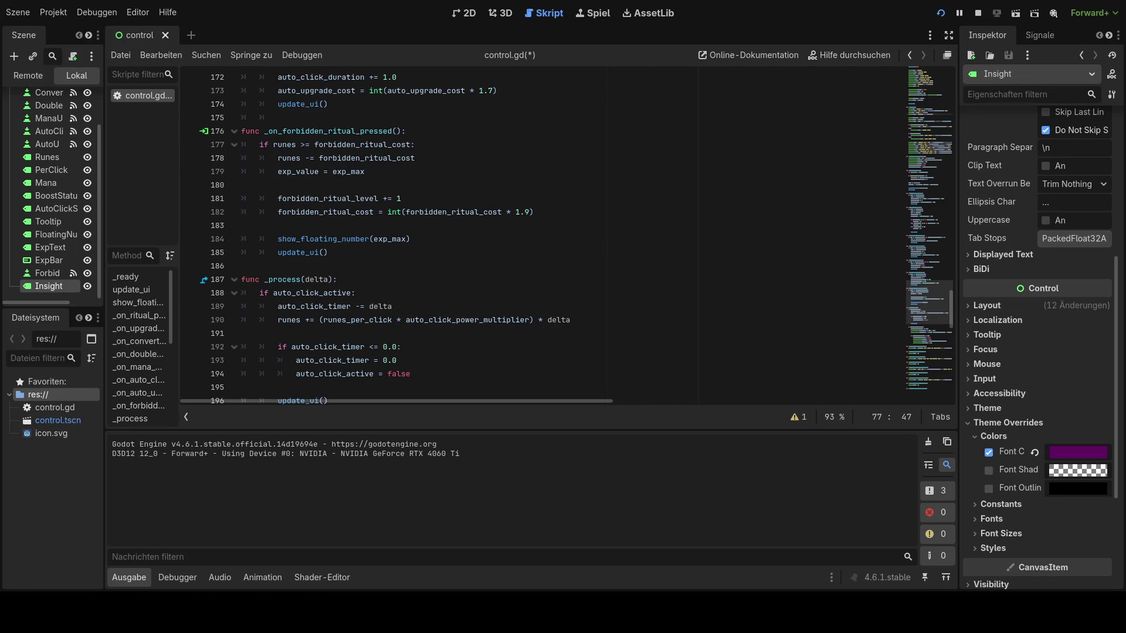
pyautogui.scroll(5, 929, 293)
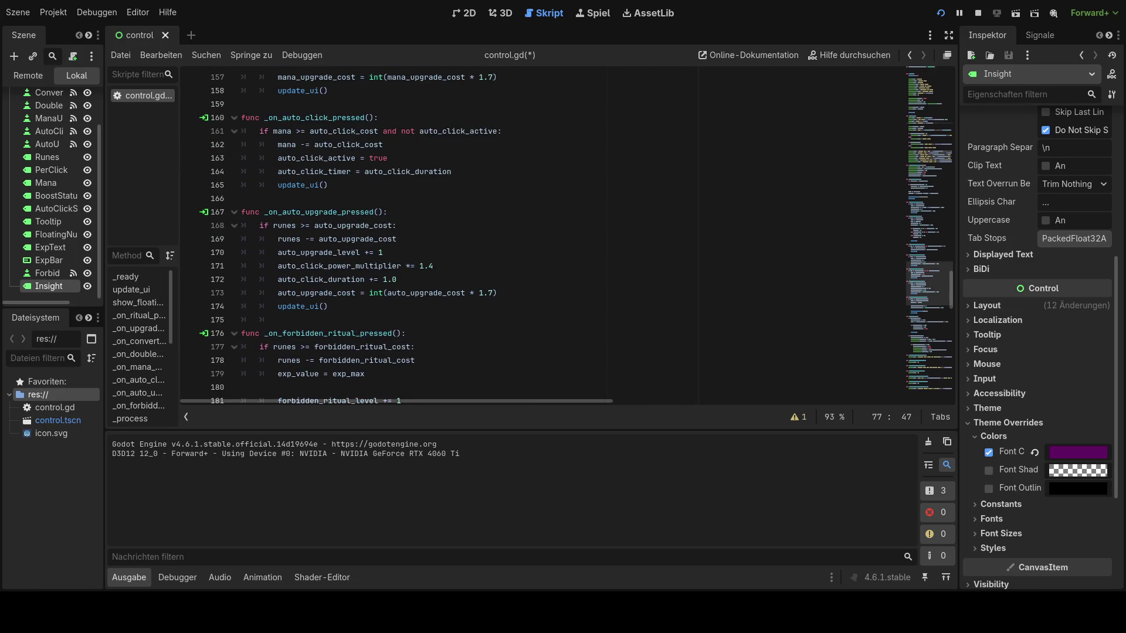
pyautogui.scroll(10, 930, 264)
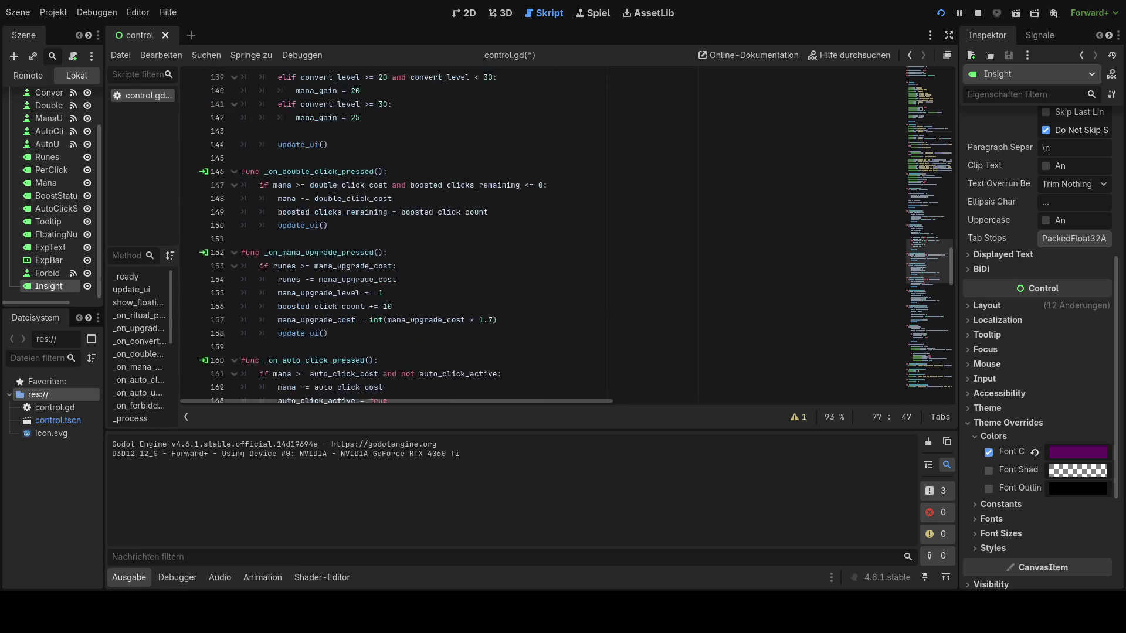
pyautogui.scroll(3, 929, 234)
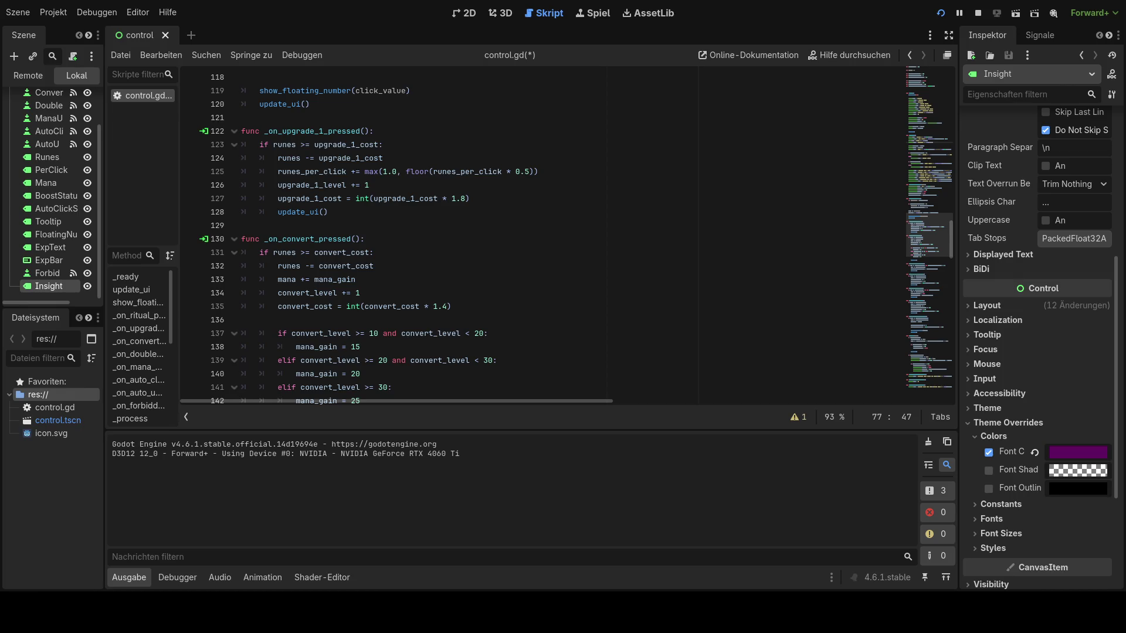
pyautogui.scroll(2, 929, 235)
pyautogui.scroll(3, 929, 234)
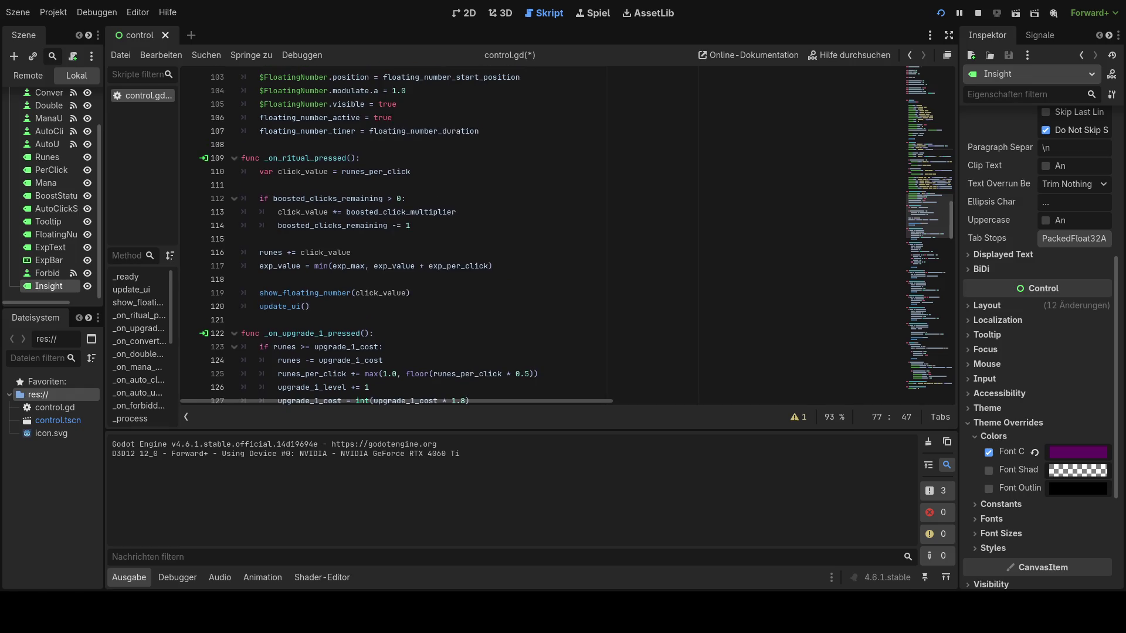
pyautogui.moveTo(310, 307)
pyautogui.mouseDown()
pyautogui.moveTo(276, 293)
pyautogui.moveTo(258, 176)
pyautogui.moveTo(241, 157)
pyautogui.mouseUp()
pyautogui.hotkey('ctrl', 'v')
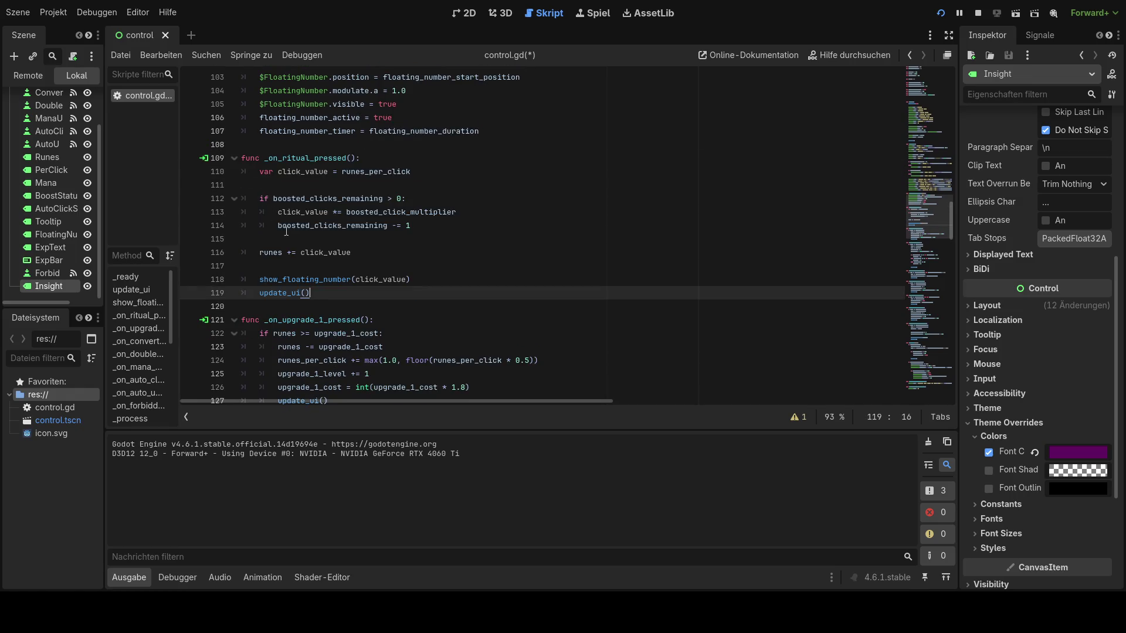
# - Scroll down and select the body of _on_forbidden_ritual_pressed
pyautogui.scroll(-10, 411, 287)
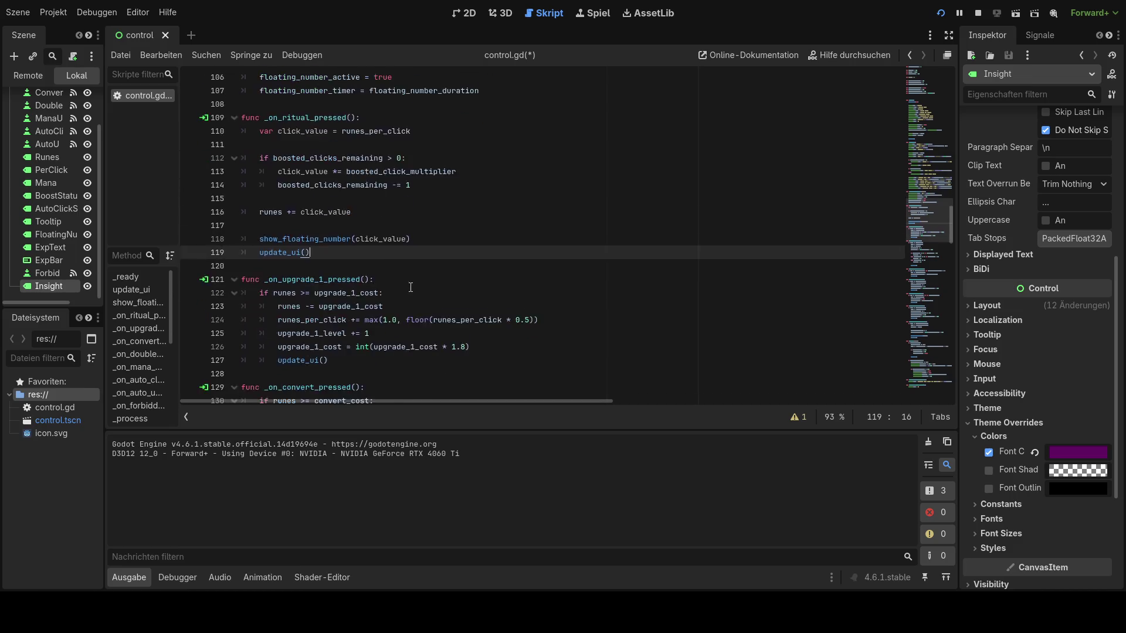
pyautogui.scroll(-8, 412, 289)
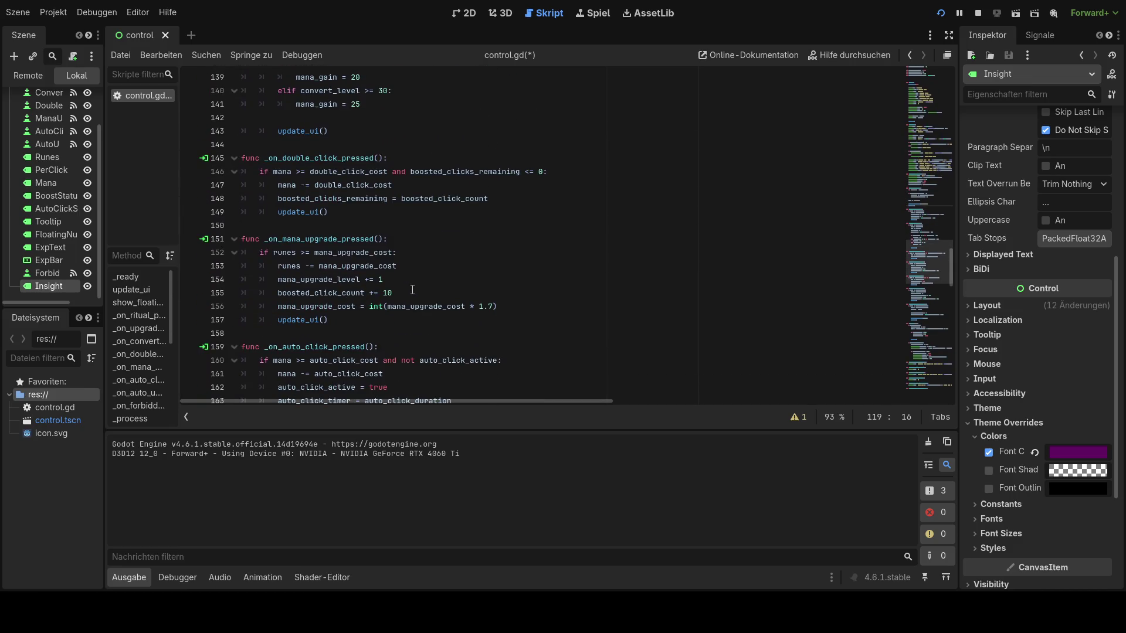
pyautogui.scroll(-4, 412, 292)
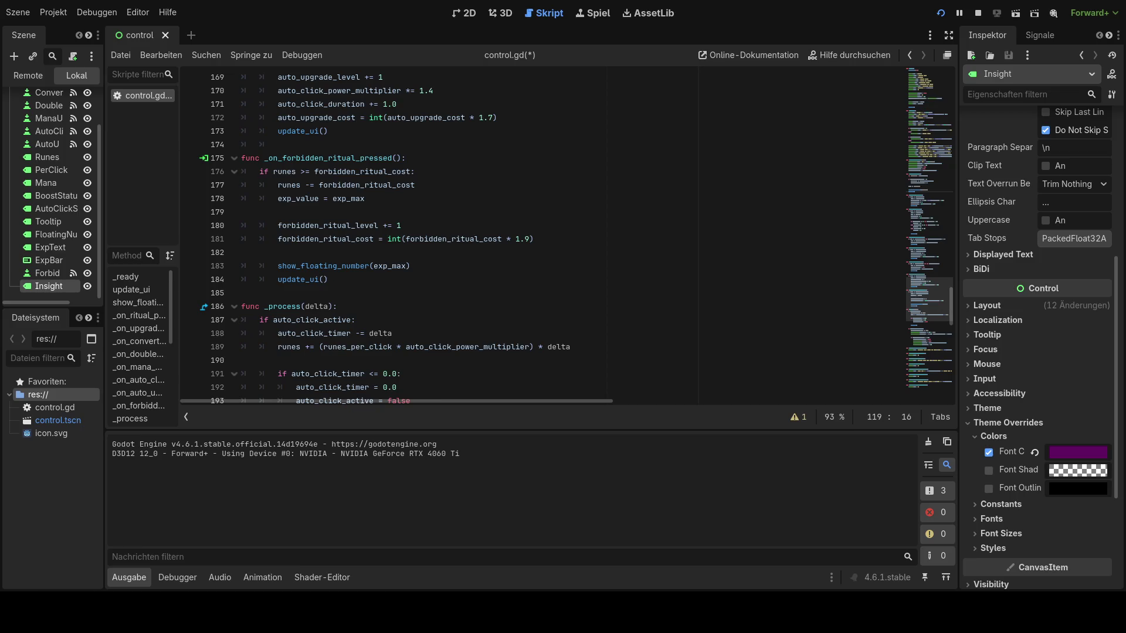
pyautogui.scroll(-1, 412, 289)
pyautogui.moveTo(328, 238)
pyautogui.mouseDown()
pyautogui.moveTo(282, 141)
pyautogui.moveTo(241, 118)
pyautogui.mouseUp()
# - Paste a _on_forbidden_ritual_pressed body that adds insight += 1 after filling EXP
pyautogui.write('func _on_forbidden_ritual_pressed(): \tif runes >= forbidden_ritual_cost: \t\trunes -= forbidden_ritual_cost \t\texp_value = exp_max \t\tinsight += 1  \t\tforbidden_ritual_level += 1 \t\tforbidden_ritual_cost = int(forbidden_ritual_cost * 1.9)  \t\tshow_floating_number(exp_max) \t\tupdate_ui()')
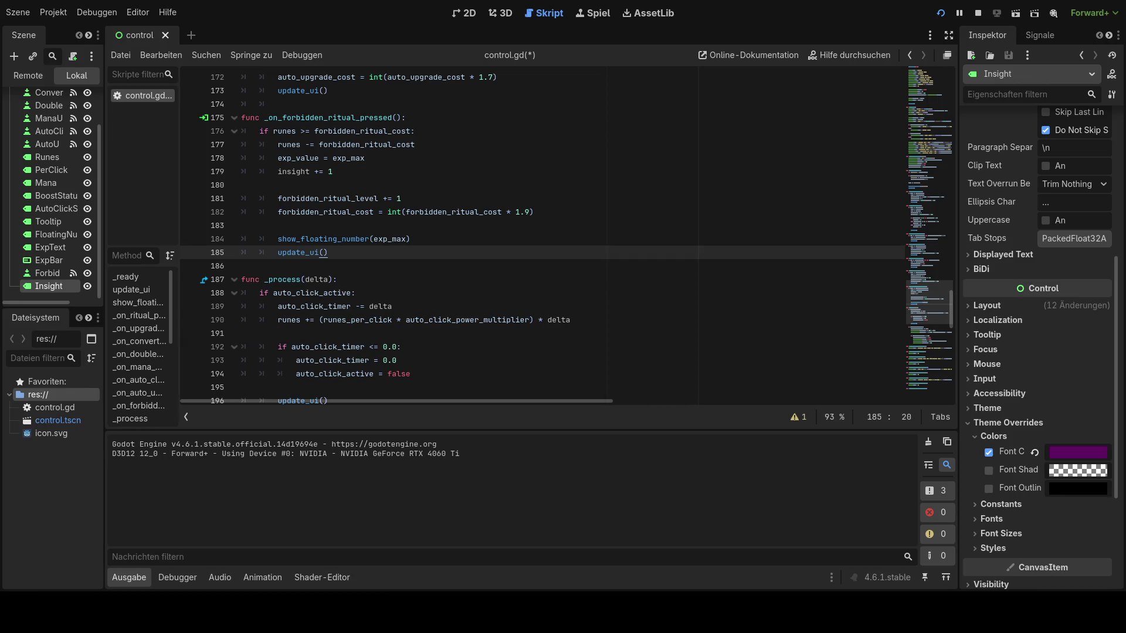
pyautogui.scroll(-1, 542, 240)
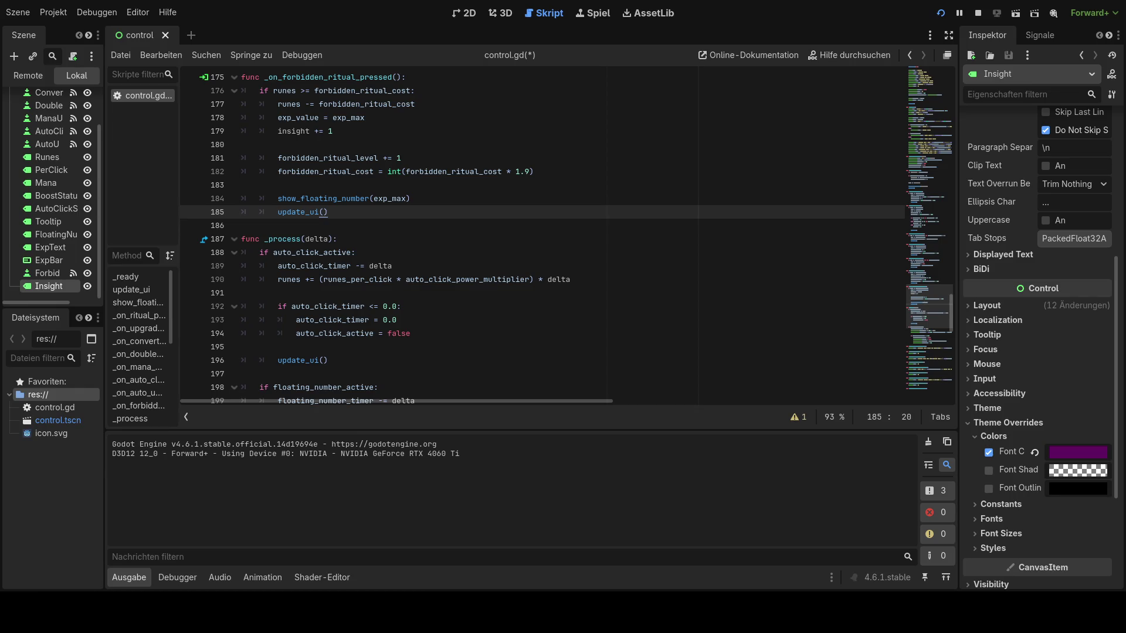
pyautogui.scroll(-17, 542, 235)
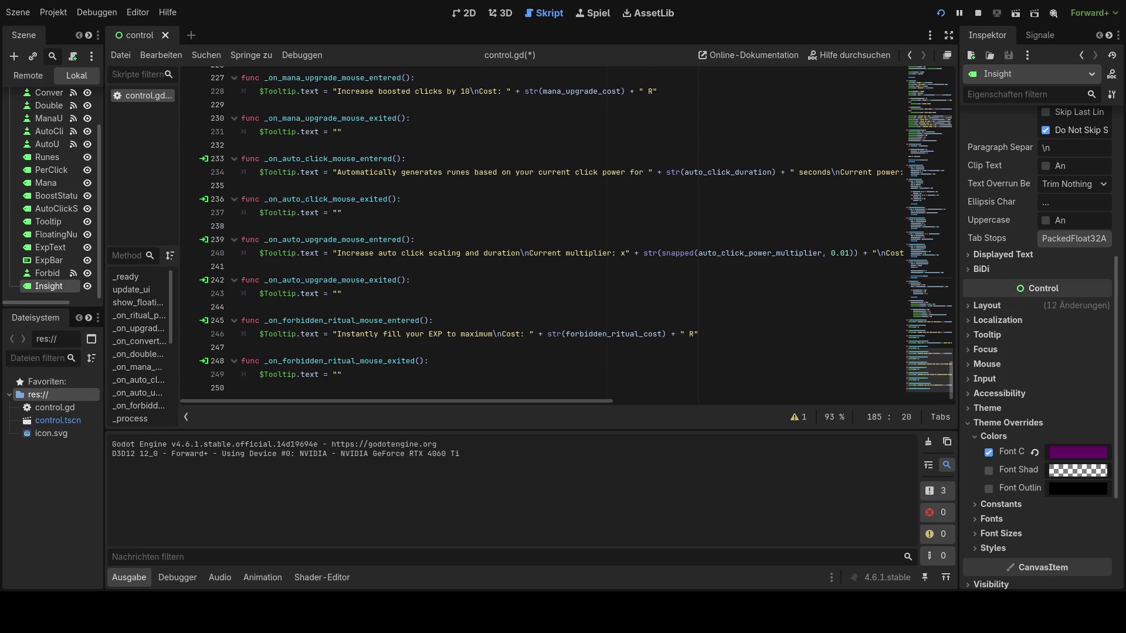
# - Add '\nGain 1 Insight' to the Forbidden Ritual tooltip, save control.gd and run the game
pyautogui.moveTo(241, 320); pyautogui.dragTo(744, 336)
pyautogui.write('func _on_forbidden_ritual_mouse_entered(): \t$Tooltip.text = "Instantly fill your EXP to maximum\\nGain 1 Insight\\nCost: " + str(forbidden_ritual_cost) + " R"')
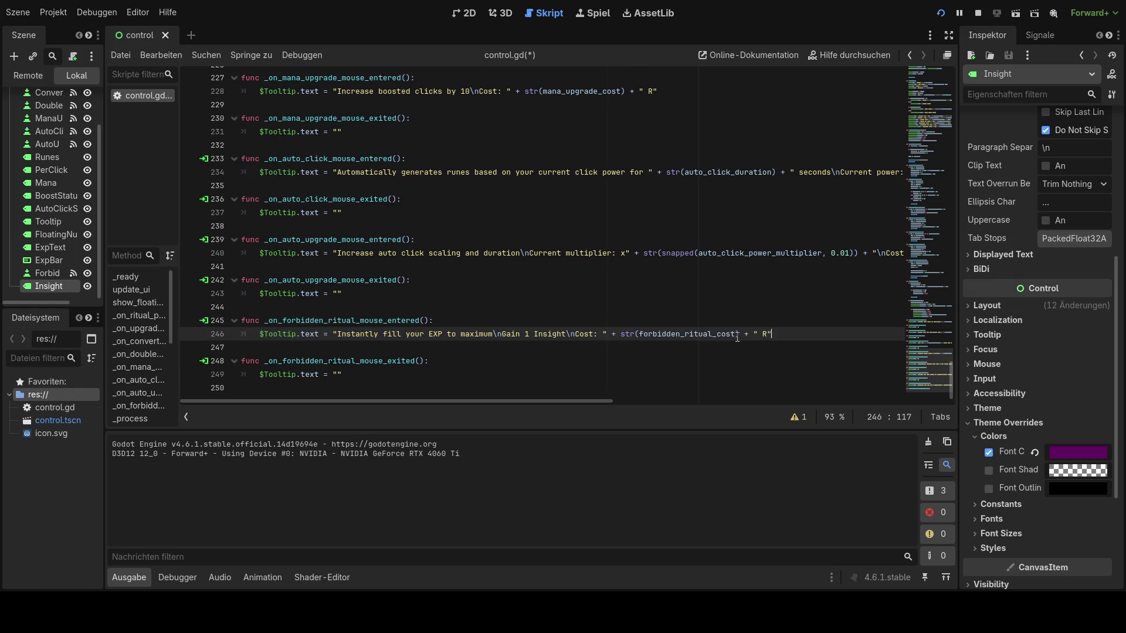
pyautogui.click(558, 360)
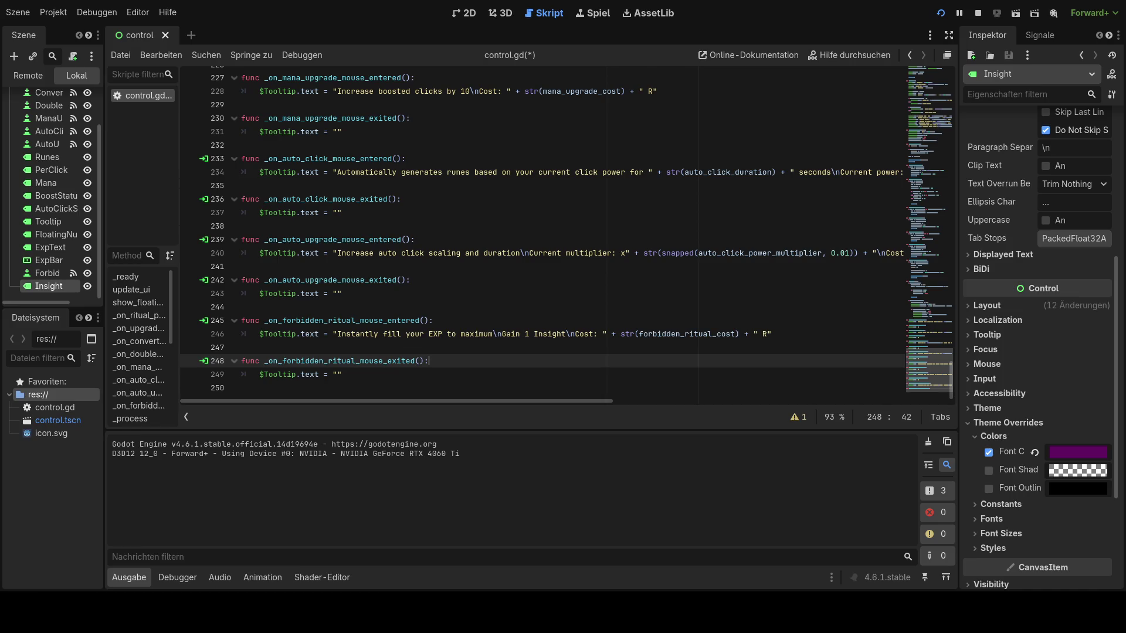
pyautogui.hotkey('ctrl', 's')
pyautogui.click(677, 245)
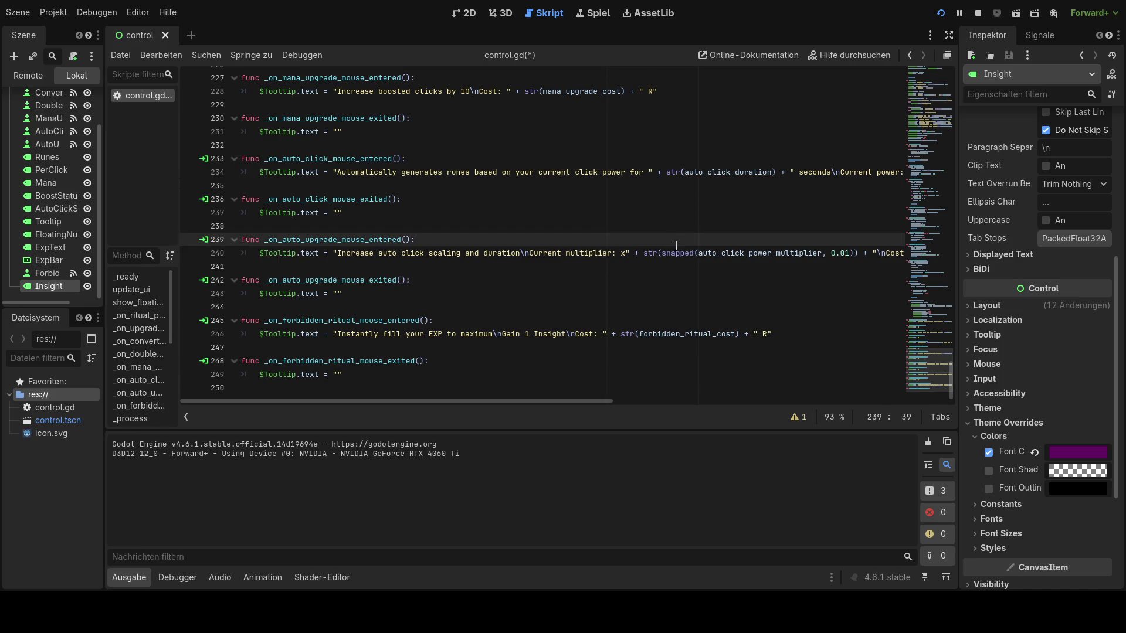
pyautogui.click(940, 13)
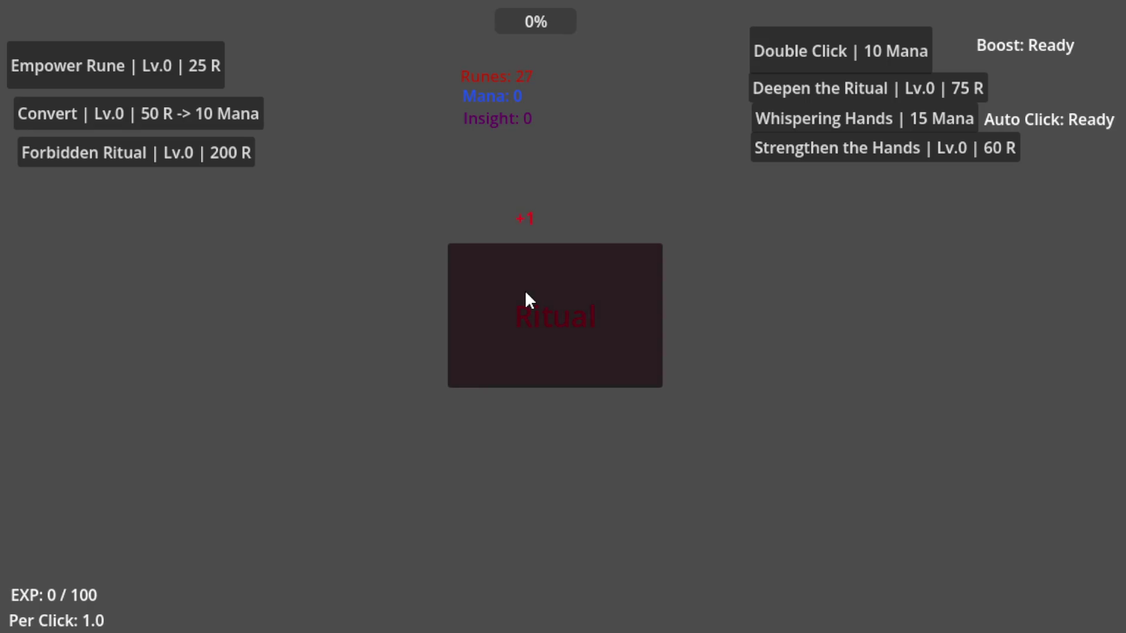
# - Farm runes with Ritual and upgrade Empower Rune to Lv.5
pyautogui.click(194, 76)
pyautogui.click(200, 67)
pyautogui.click(191, 77)
pyautogui.click(580, 308)
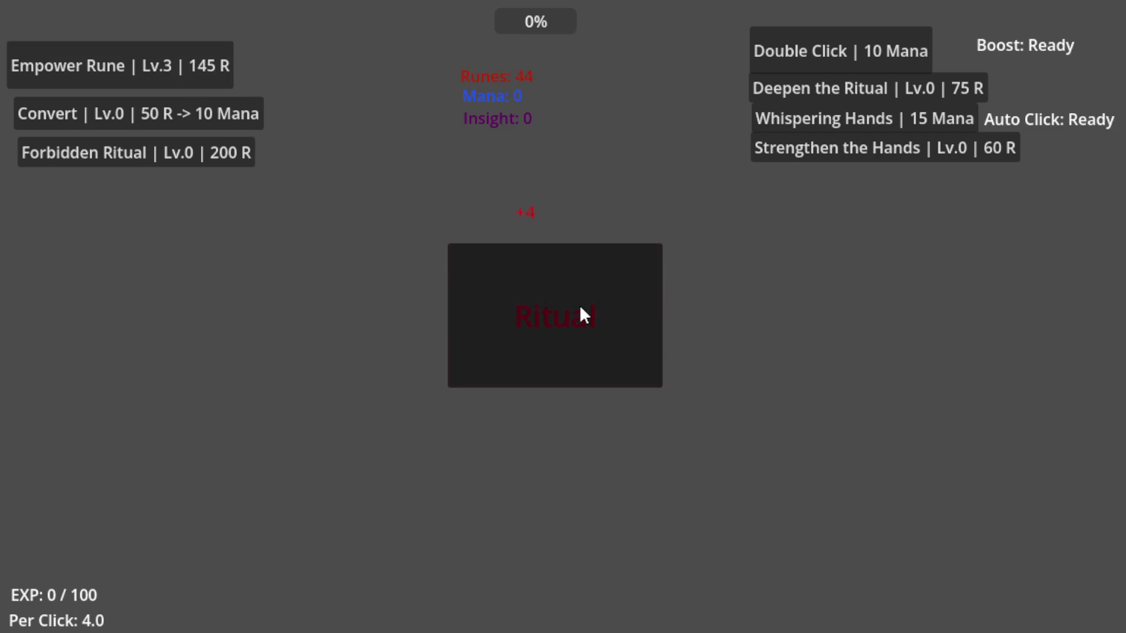
pyautogui.click(578, 308)
pyautogui.click(578, 308)
pyautogui.click(578, 308)
pyautogui.click(578, 308)
pyautogui.click(577, 308)
pyautogui.click(578, 308)
pyautogui.click(490, 280)
pyautogui.click(489, 281)
pyautogui.click(490, 280)
pyautogui.click(490, 280)
pyautogui.click(176, 70)
pyautogui.click(530, 291)
pyautogui.click(531, 291)
pyautogui.click(502, 276)
pyautogui.click(502, 277)
pyautogui.click(502, 276)
pyautogui.click(500, 277)
pyautogui.click(498, 278)
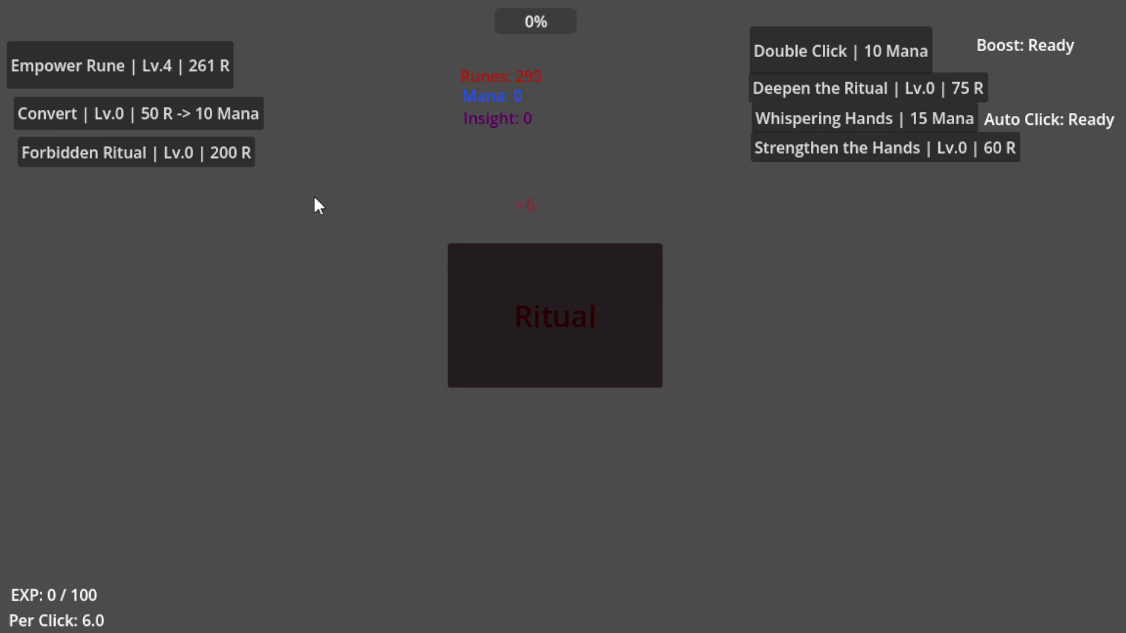
pyautogui.click(213, 68)
pyautogui.click(523, 270)
pyautogui.click(524, 270)
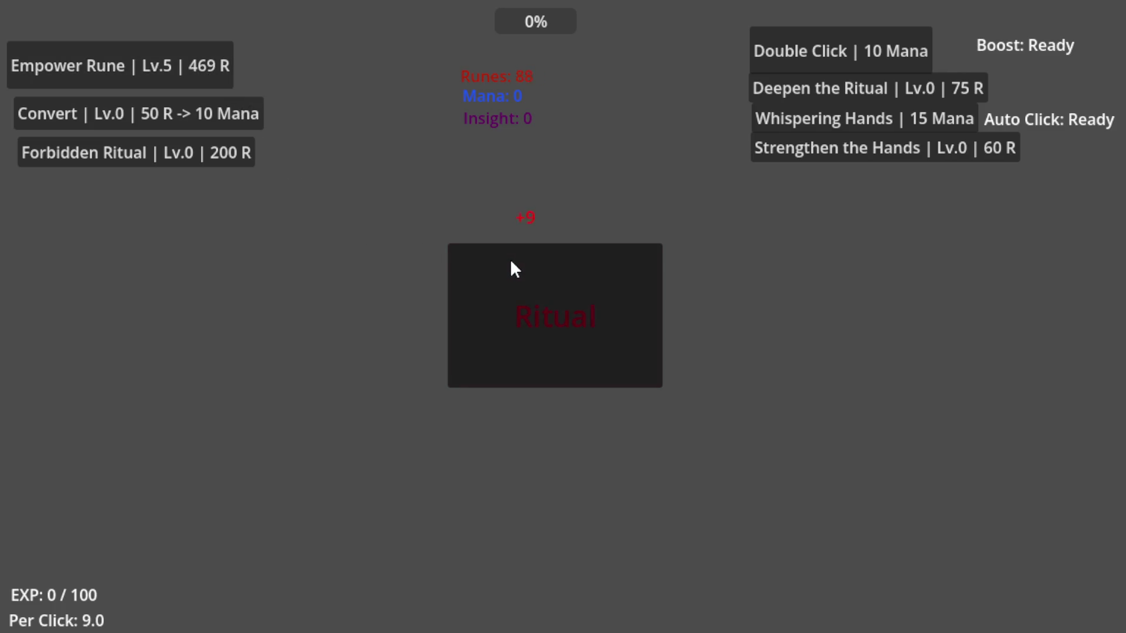
# - Buy Forbidden Ritual twice, farming runes between purchases, raising Insight to 2
pyautogui.click(496, 263)
pyautogui.click(495, 263)
pyautogui.click(495, 264)
pyautogui.click(496, 263)
pyautogui.click(495, 264)
pyautogui.click(495, 263)
pyautogui.click(495, 263)
pyautogui.click(200, 155)
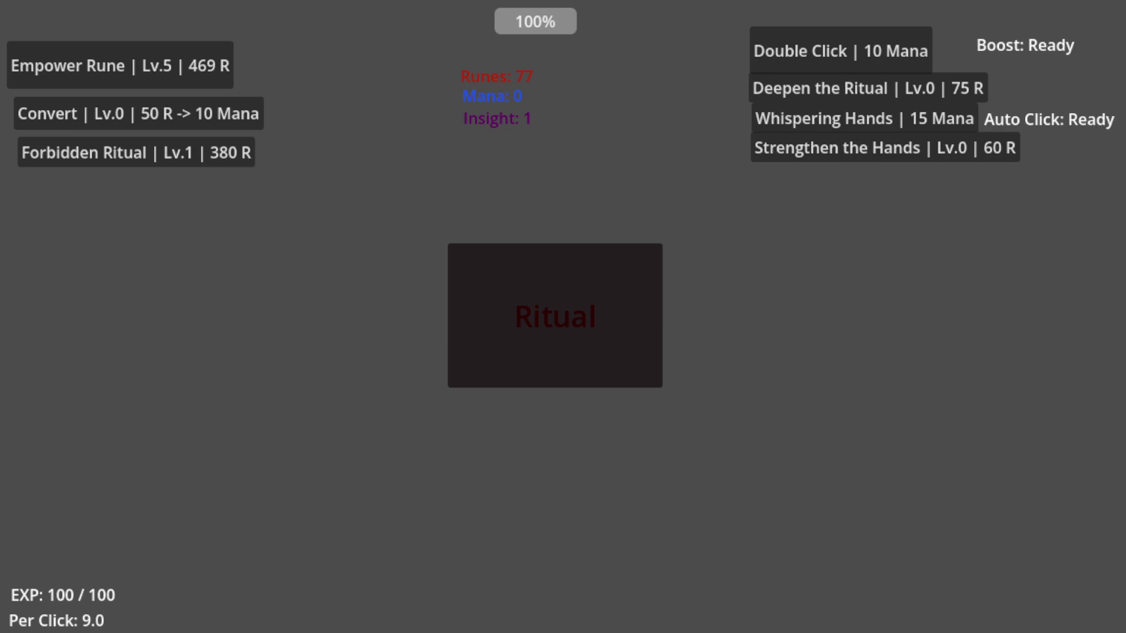
pyautogui.click(498, 251)
pyautogui.click(500, 258)
pyautogui.click(467, 266)
pyautogui.click(463, 263)
pyautogui.click(478, 270)
pyautogui.click(476, 261)
pyautogui.click(232, 150)
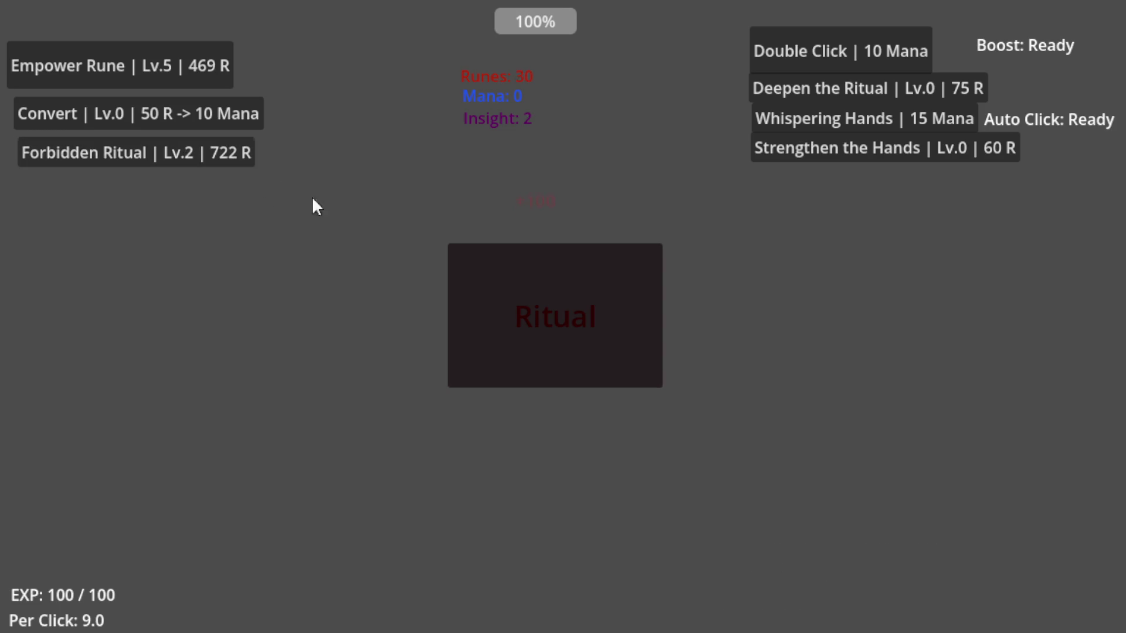
pyautogui.click(474, 281)
pyautogui.click(478, 281)
pyautogui.click(481, 284)
pyautogui.click(482, 284)
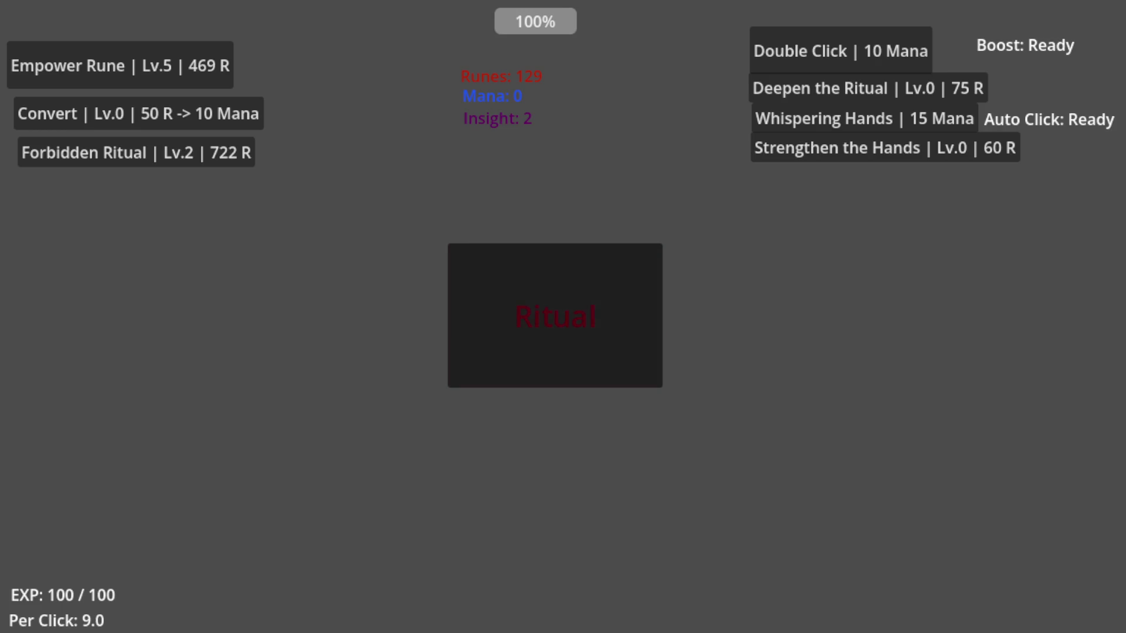
# - Perform the ritual repeatedly in the running game, earning 9 runes per click
pyautogui.click(485, 297)
# - Perform the ritual for runes and upgrade Empower Rune to level 6
pyautogui.doubleClick(584, 262)
pyautogui.click(592, 267)
pyautogui.click(74, 61)
pyautogui.click(630, 310)
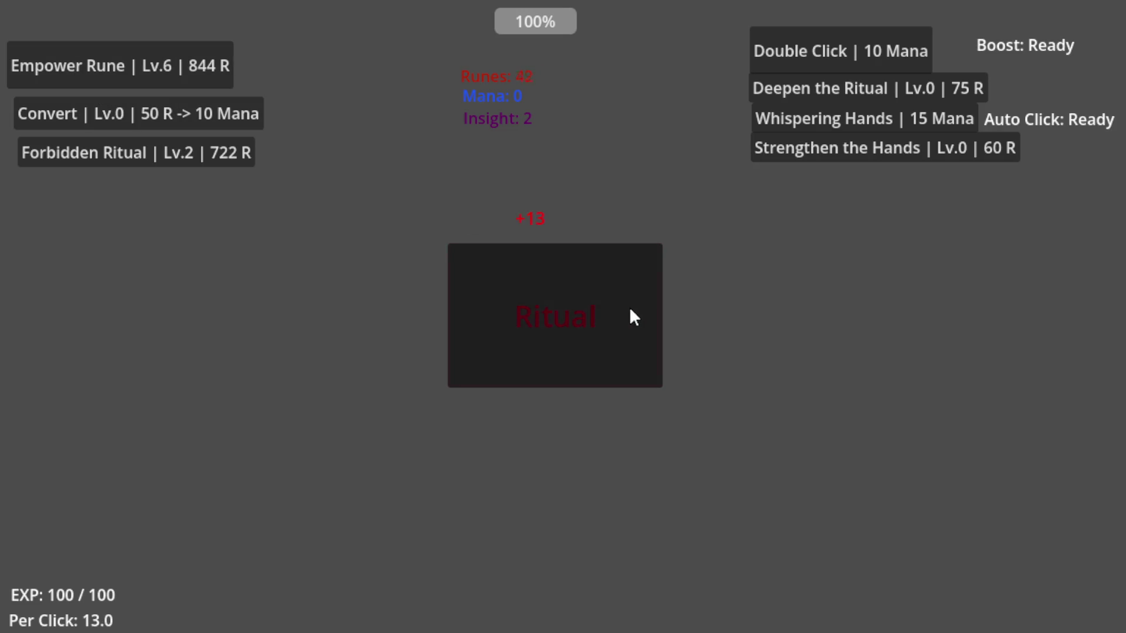
pyautogui.click(587, 302)
# - Buy Forbidden Ritual level 3 and Empower Rune level 7, then ritual at 19 runes per click
pyautogui.click(196, 164)
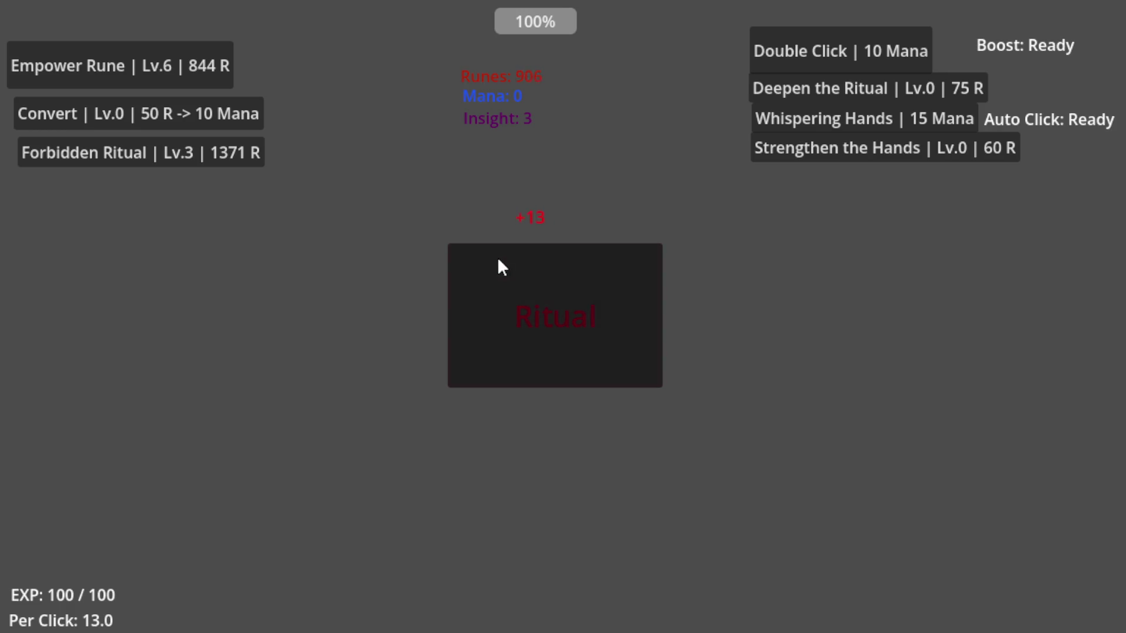
pyautogui.click(177, 70)
pyautogui.click(511, 288)
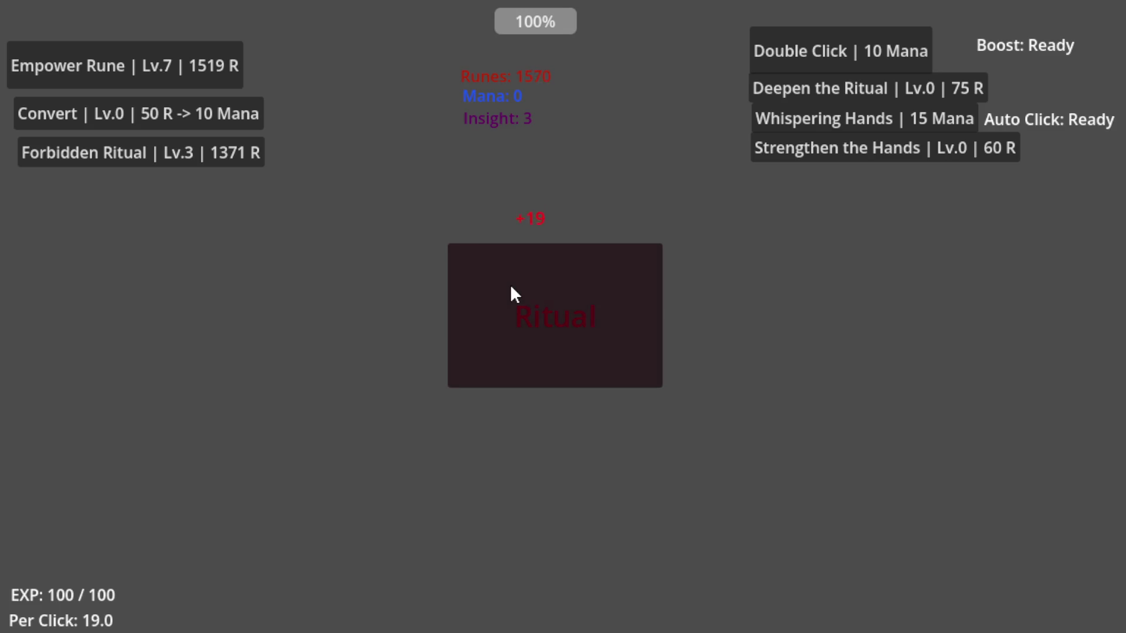
pyautogui.click(511, 286)
pyautogui.hotkey('alt', 'F4')
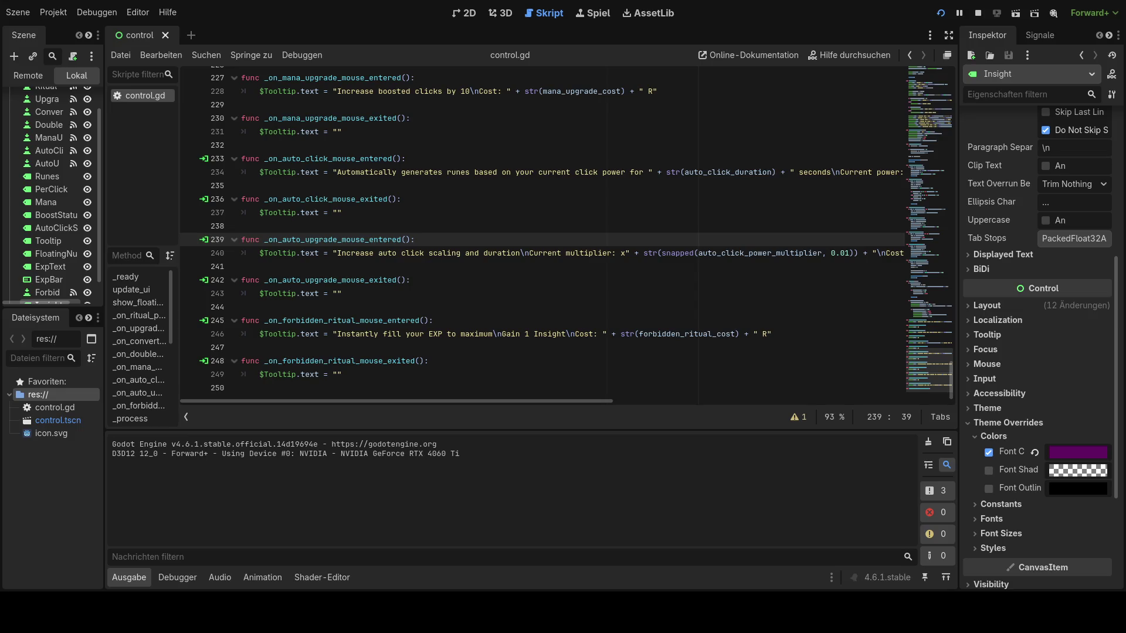
pyautogui.scroll(13, 565, 233)
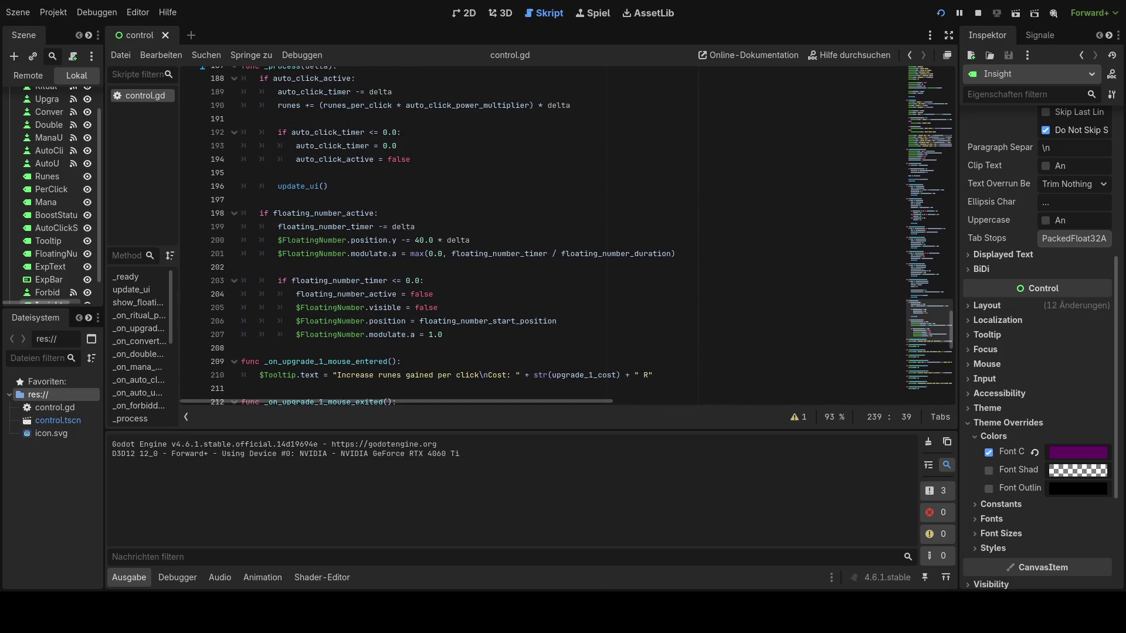
pyautogui.scroll(20, 924, 87)
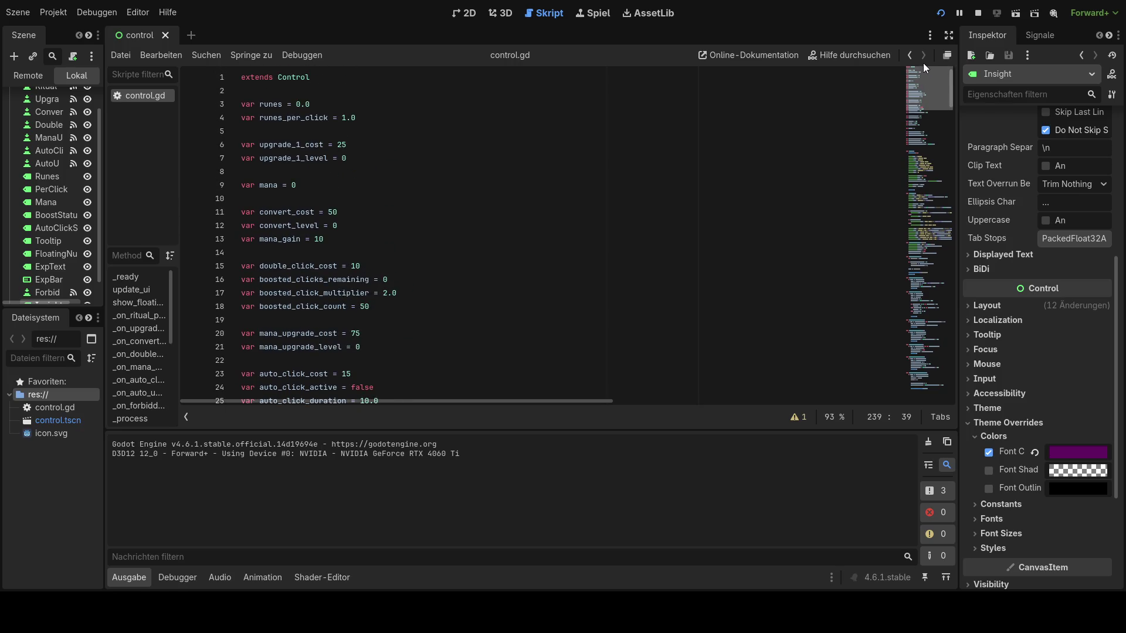
pyautogui.scroll(-3, 460, 305)
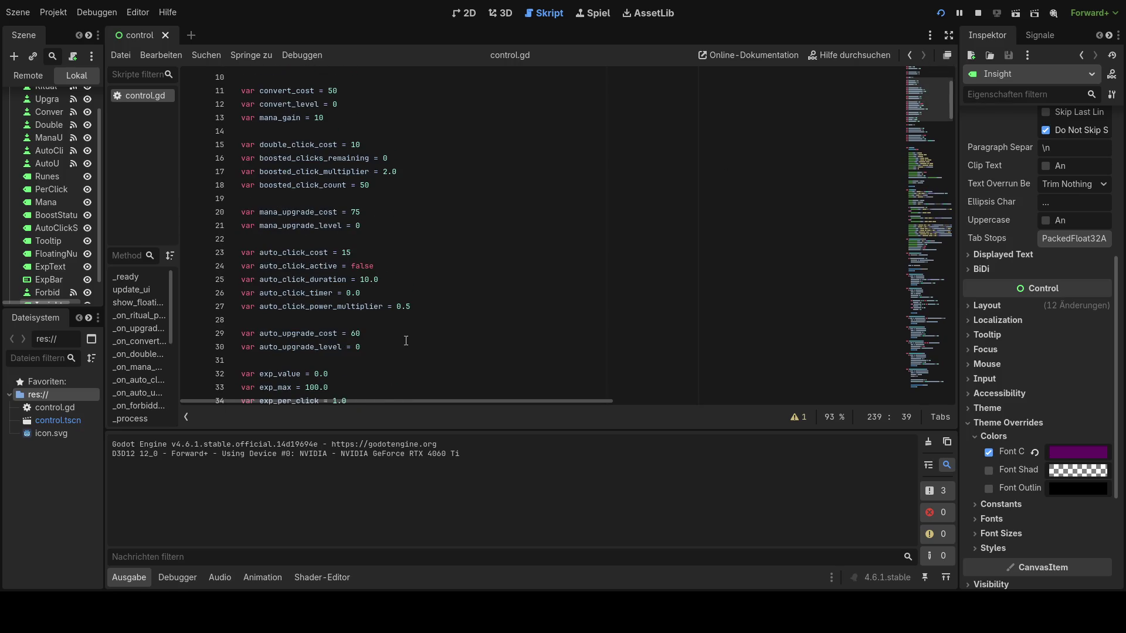
pyautogui.scroll(-1, 406, 341)
pyautogui.scroll(-2, 399, 352)
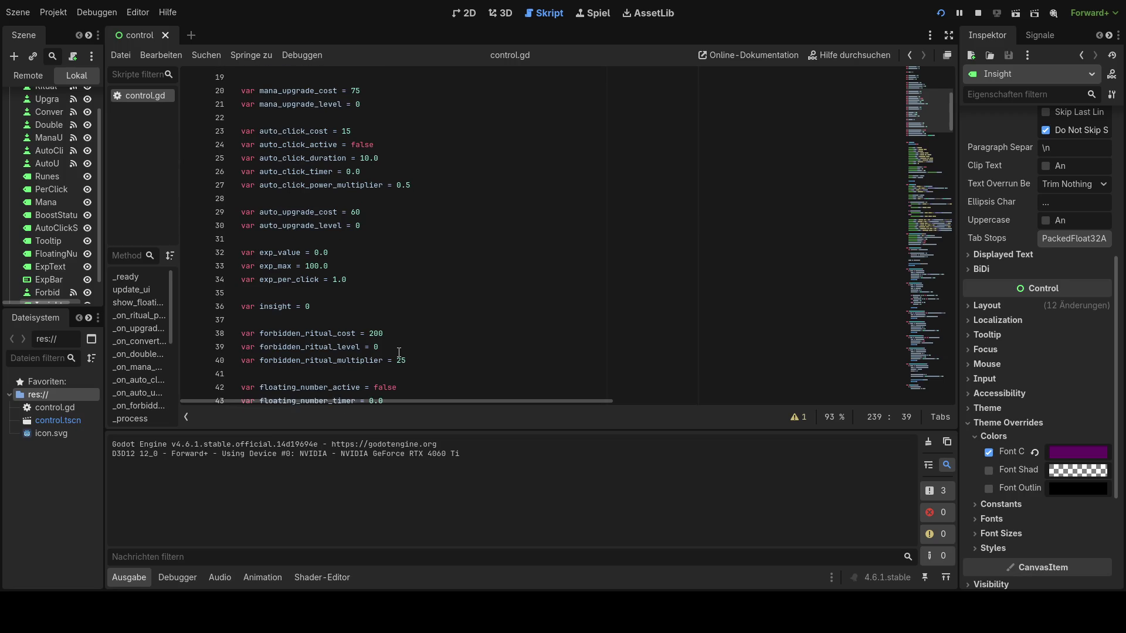
pyautogui.scroll(-1, 399, 353)
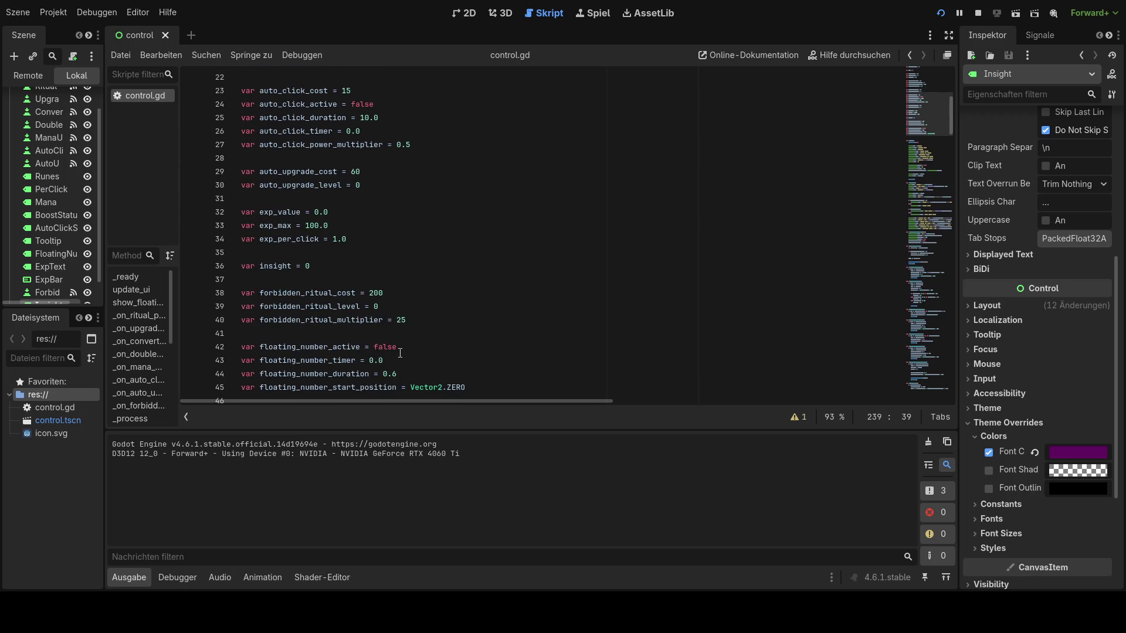
pyautogui.scroll(-1, 399, 353)
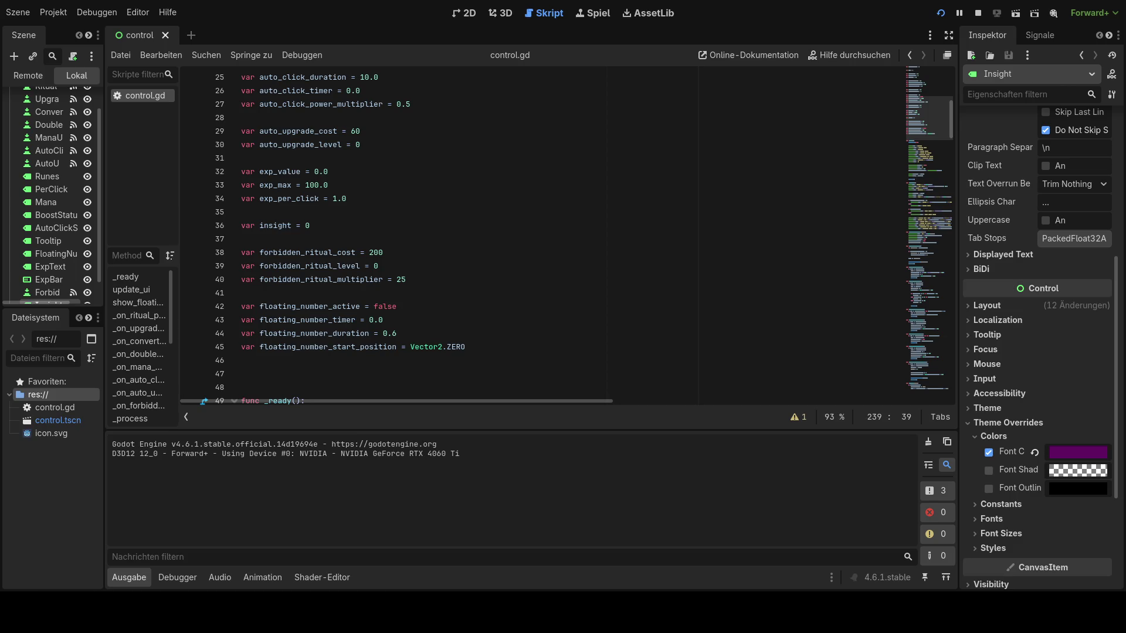
# - Add forbidden_ritual_used = false, base_reward 1000000.0 and growth 1.6 below the multiplier on line 40
pyautogui.click(406, 279)
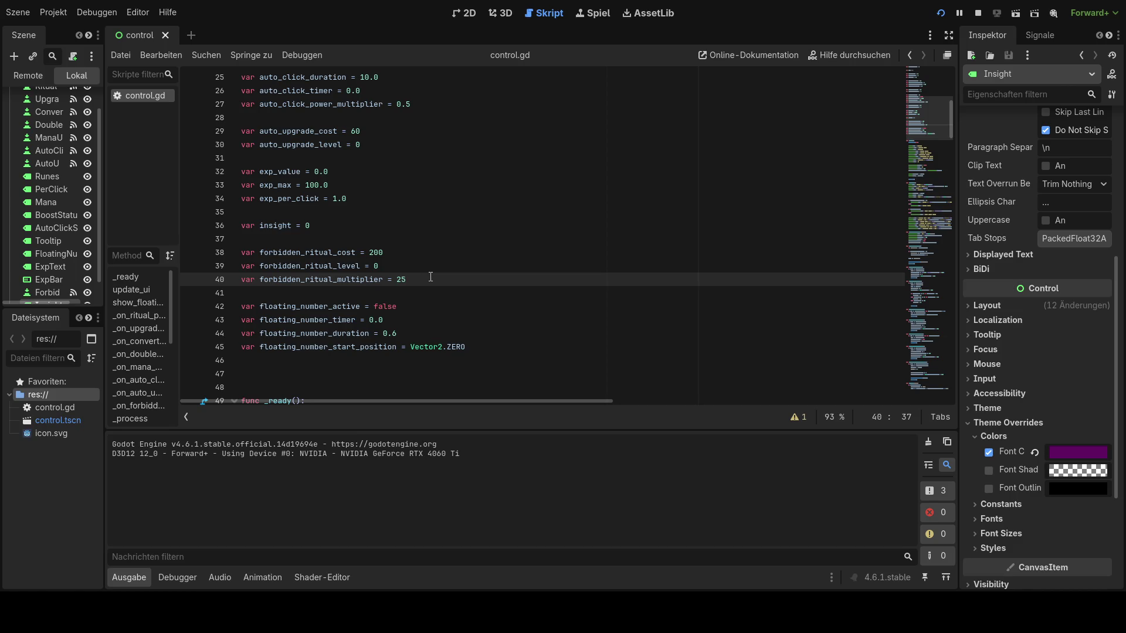
pyautogui.press('Return')
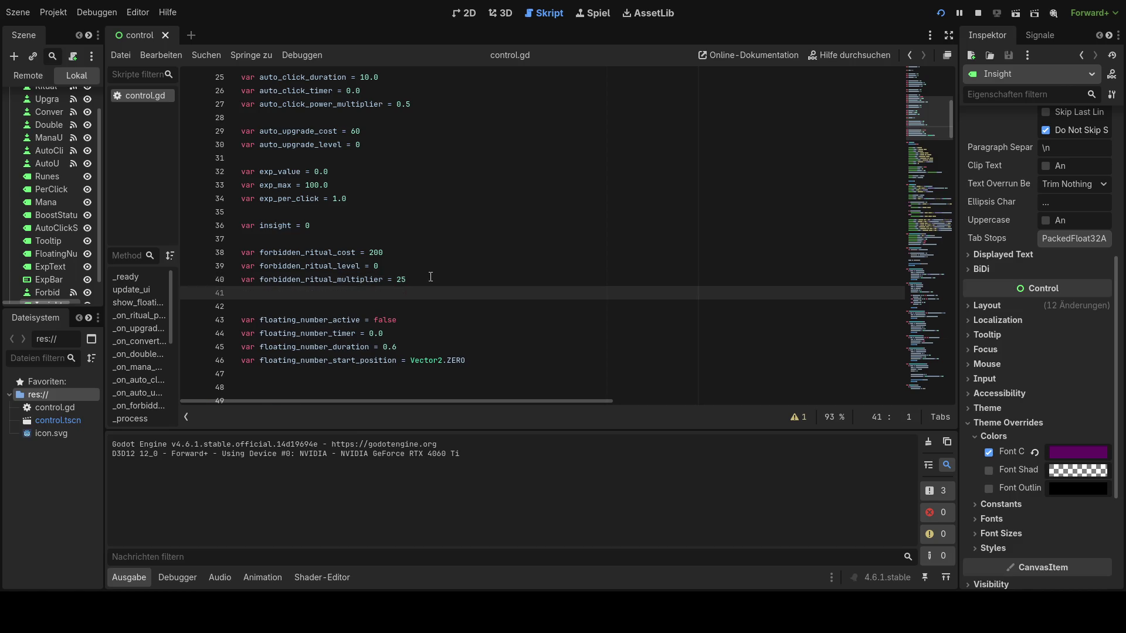
pyautogui.write('var forbidden_ritual_used = false var forbidden_ritual_base_reward = 1000000.0 var forbidden_ritual_growth = 1.6')
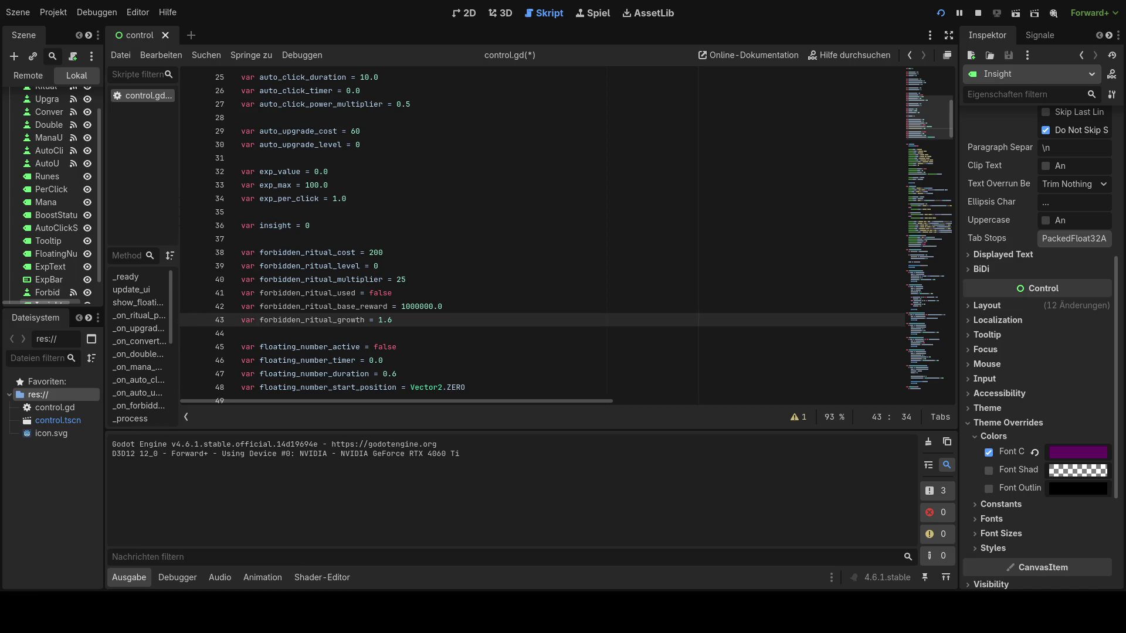
pyautogui.scroll(-6, 566, 238)
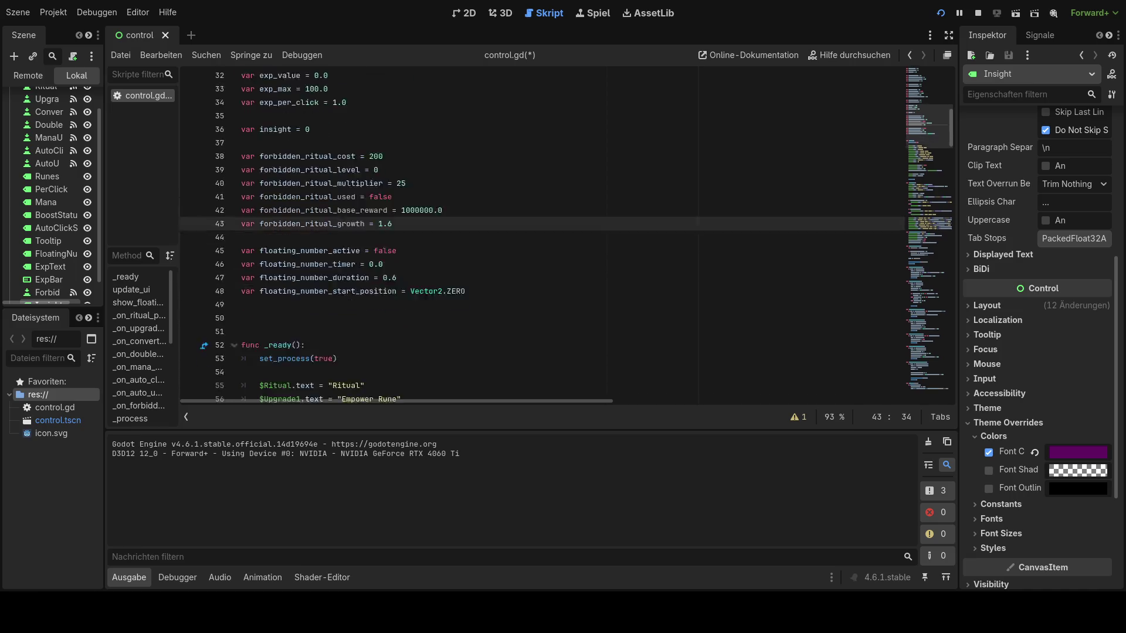
pyautogui.scroll(-3, 567, 238)
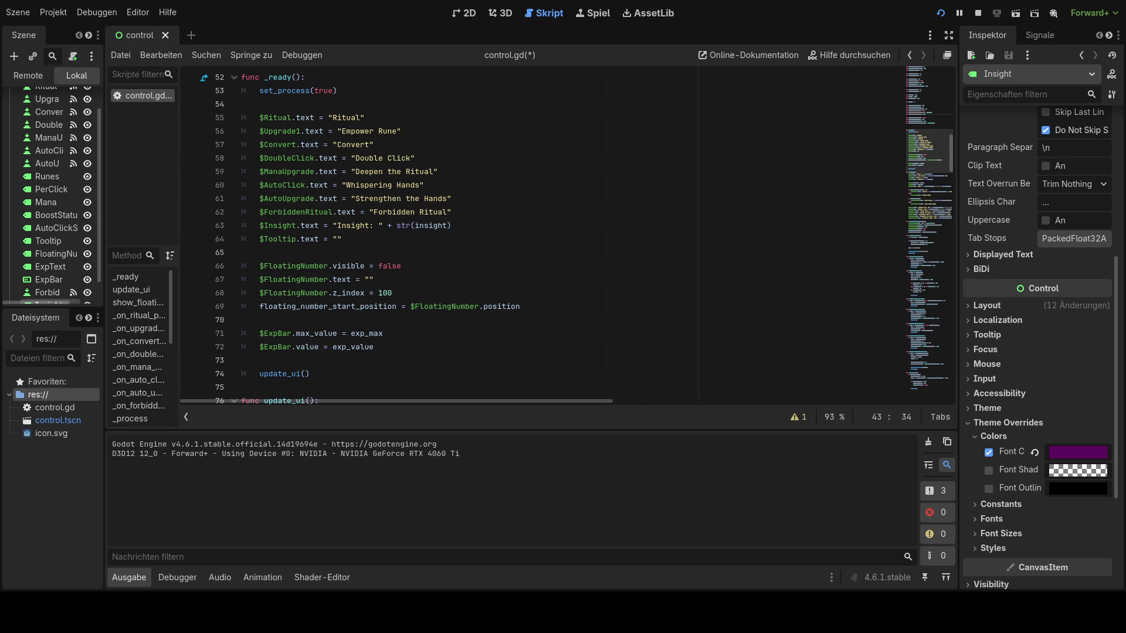
# - Replace line 102 so the label reads "Forbidden Ritual | " plus forbidden_ritual_cost and " R"
pyautogui.scroll(-4, 567, 238)
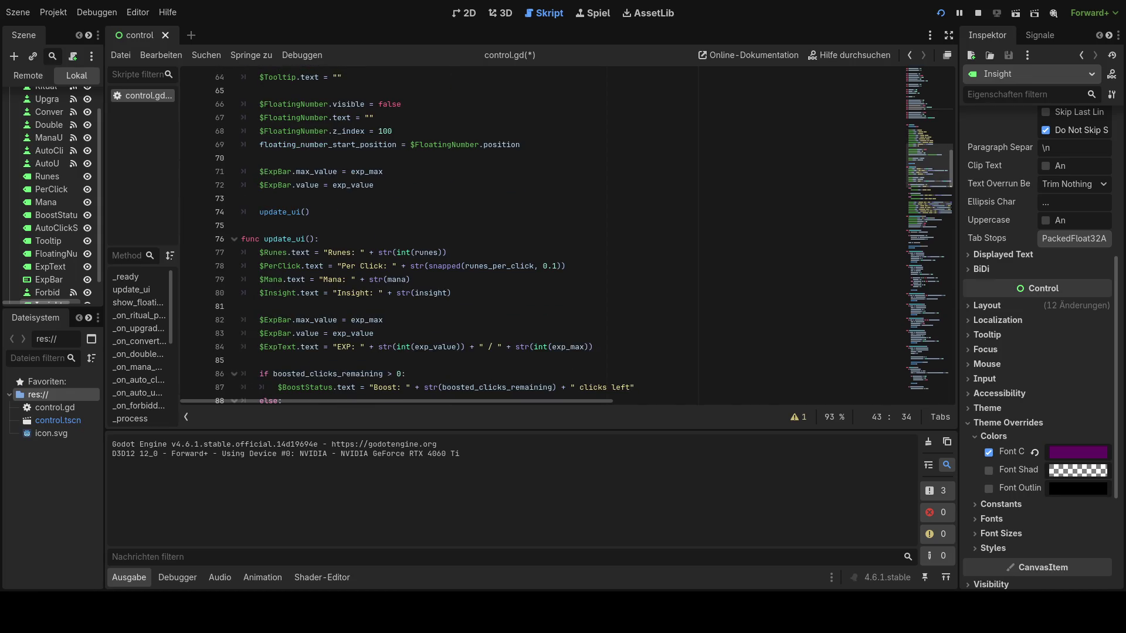
pyautogui.scroll(-5, 566, 238)
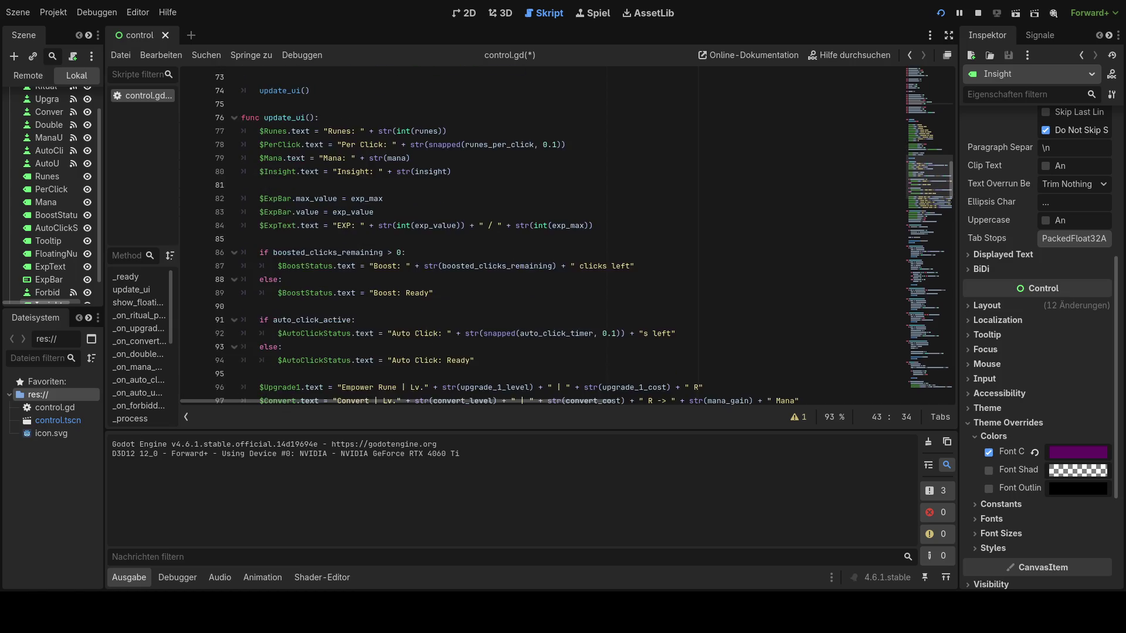
pyautogui.scroll(-1, 567, 238)
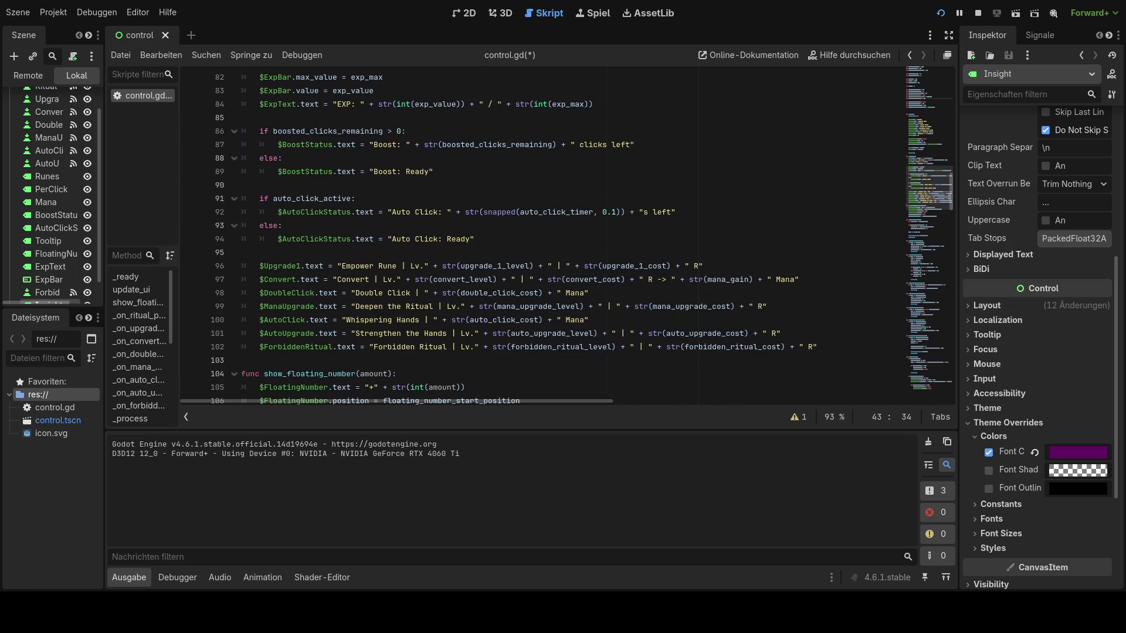
pyautogui.click(411, 360)
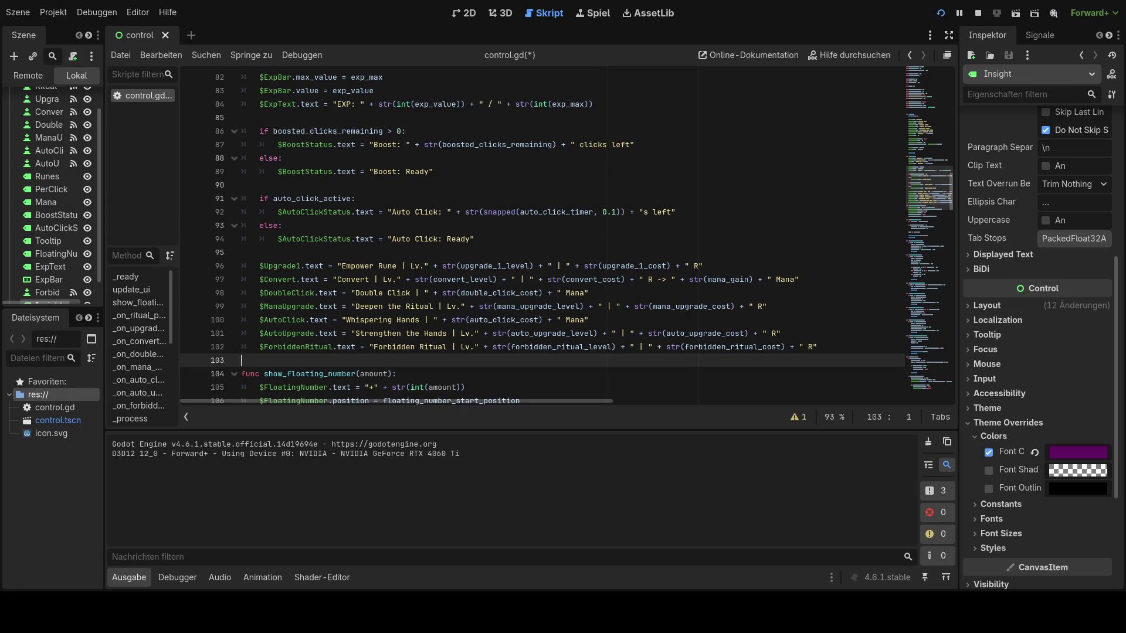
pyautogui.click(426, 350)
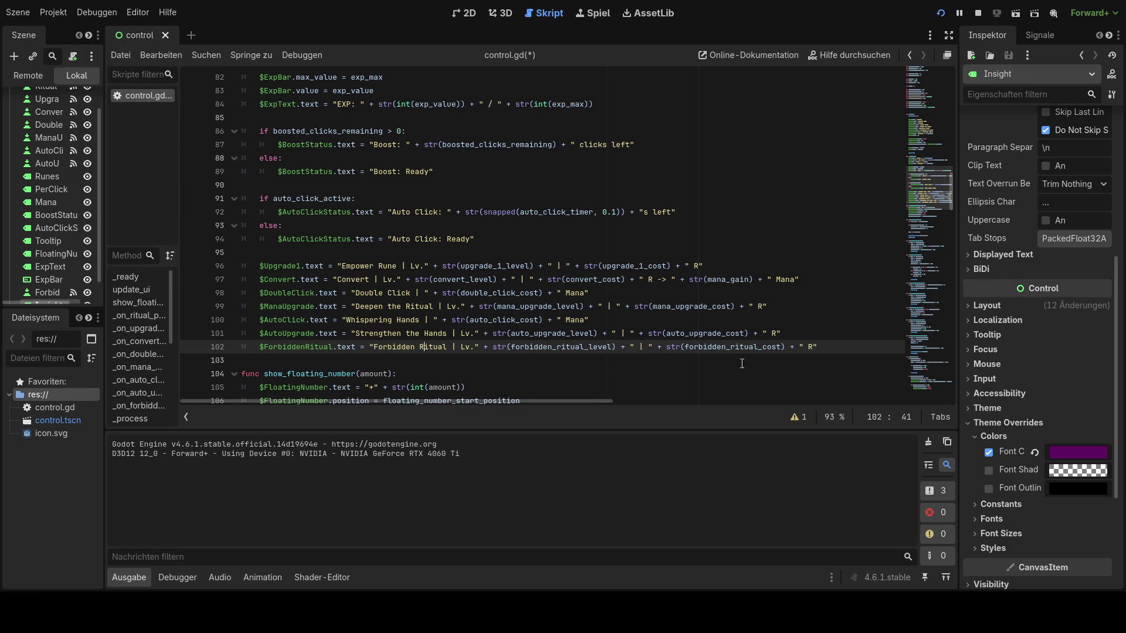
pyautogui.moveTo(833, 348); pyautogui.dragTo(239, 348)
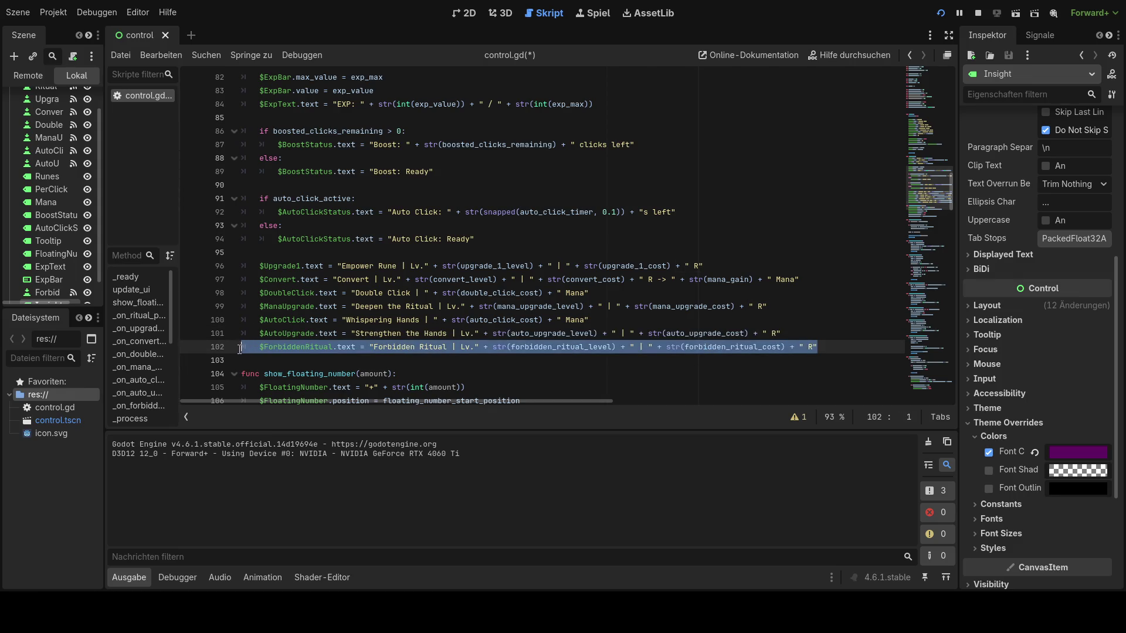
pyautogui.write('$ForbiddenRitual.text = "Forbidden Ritual | " + str(forbidden_ritual_cost) + " R"')
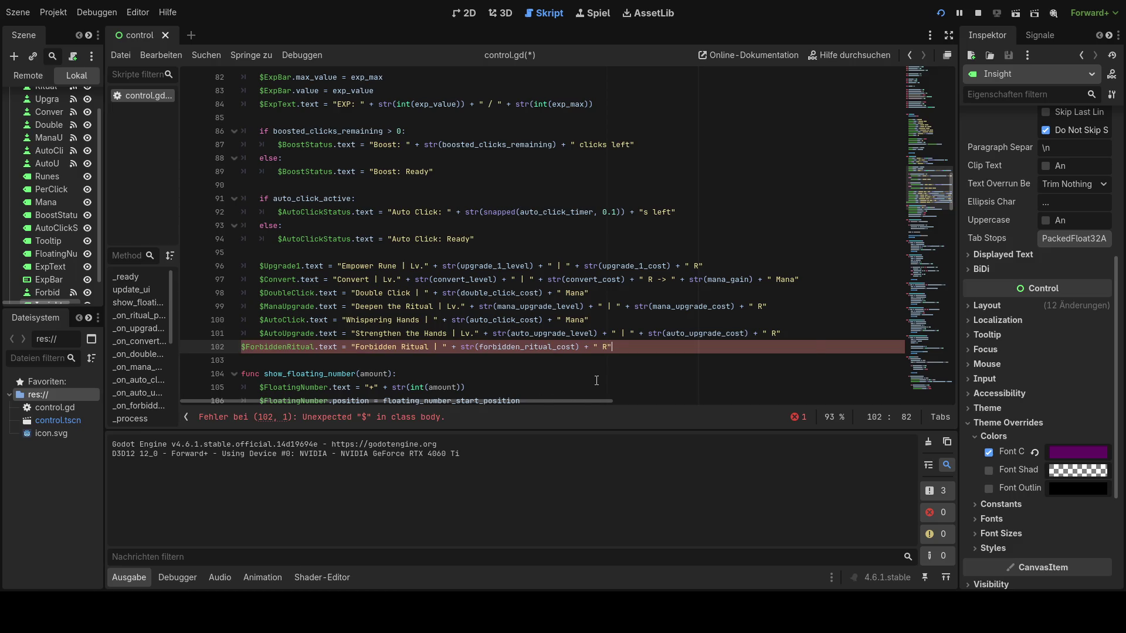
pyautogui.hotkey('ctrl', 'z')
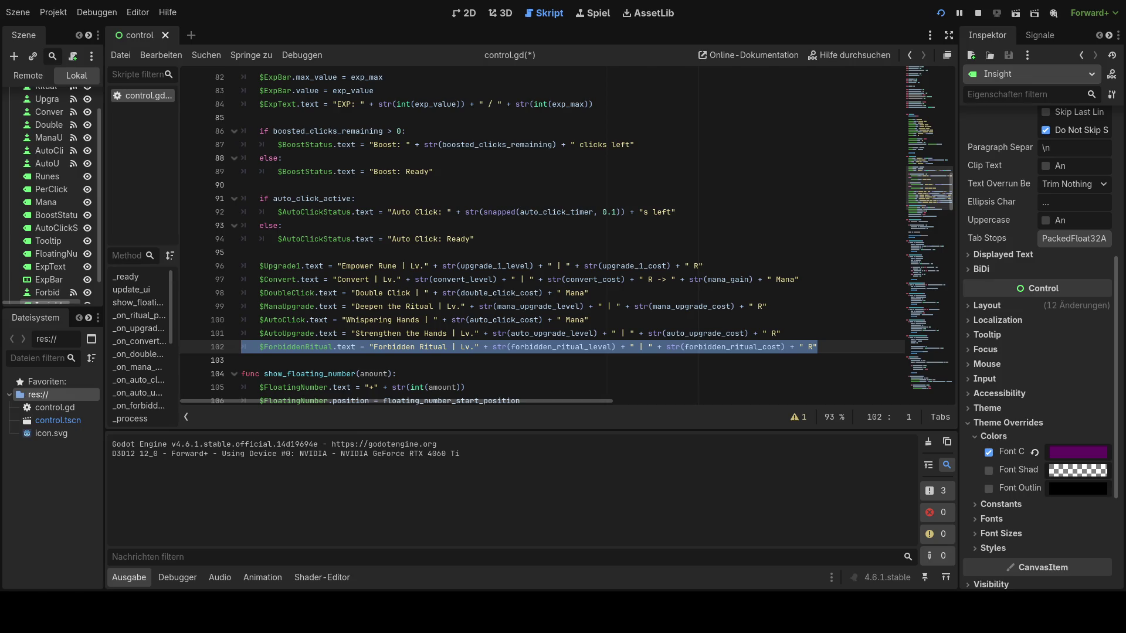
pyautogui.moveTo(817, 347); pyautogui.dragTo(260, 347)
pyautogui.write('$ForbiddenRitual.text = "Forbidden Ritual | " + str(forbidden_ritual_cost) + " R"')
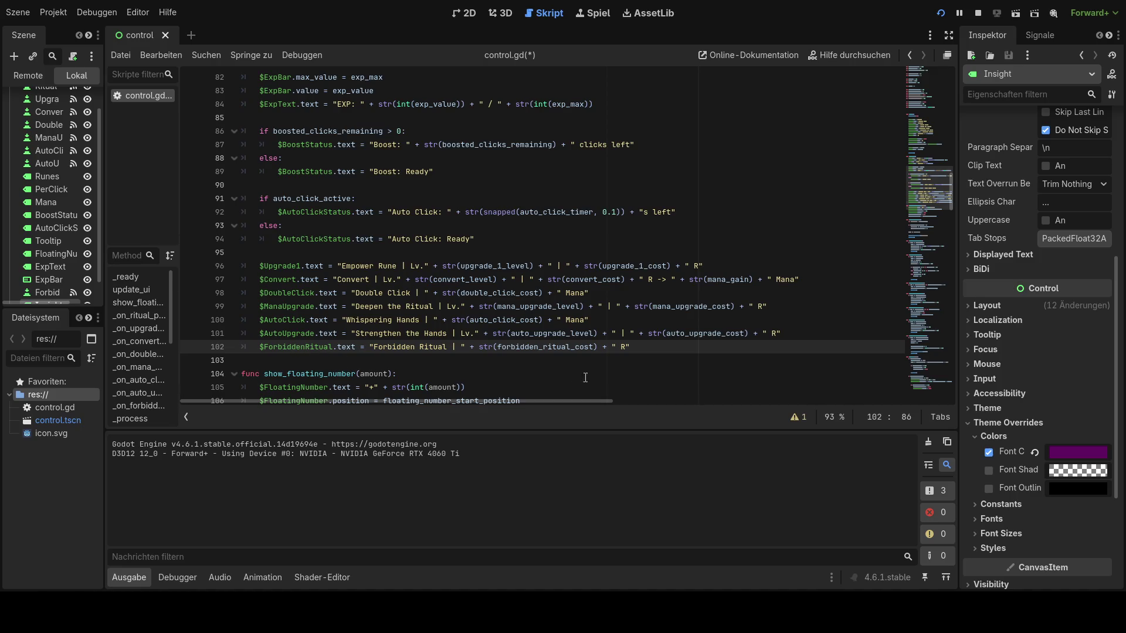
pyautogui.click(657, 361)
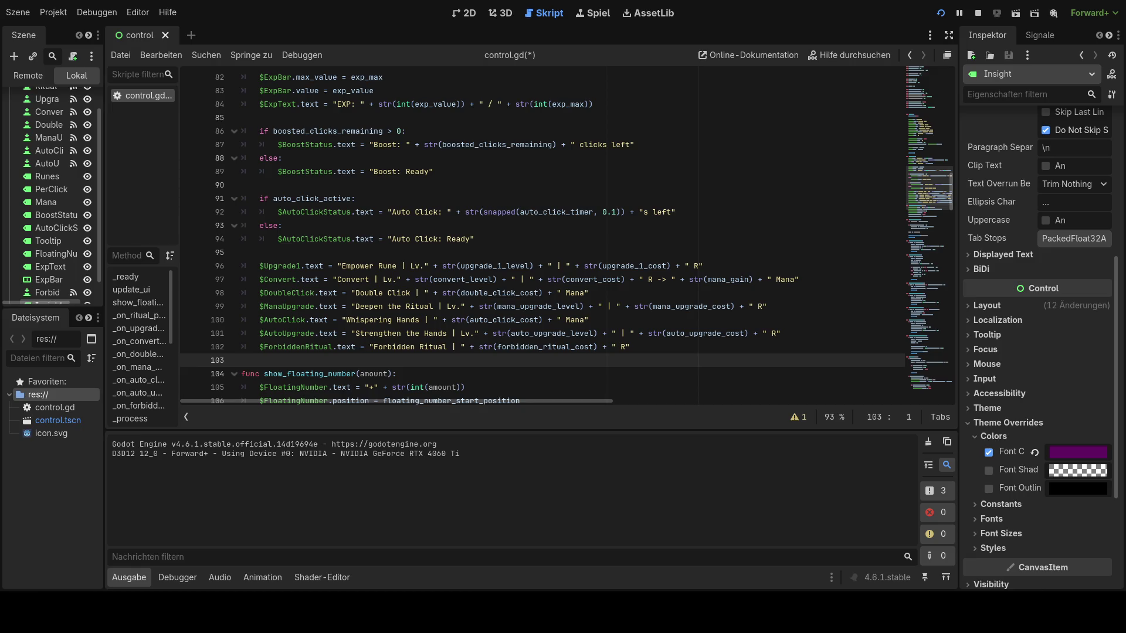
# - Replace _on_forbidden_ritual_pressed (lines 178–188) with the ritual_reward version using a 2.2 cost multiplier
pyautogui.scroll(-20, 543, 235)
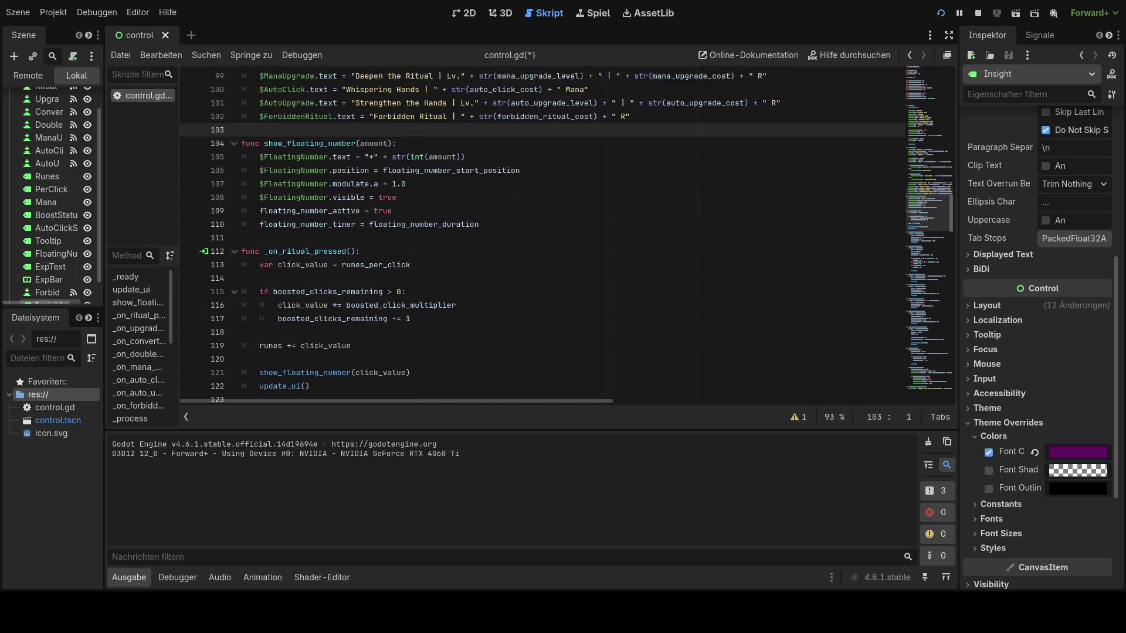
pyautogui.scroll(-3, 543, 235)
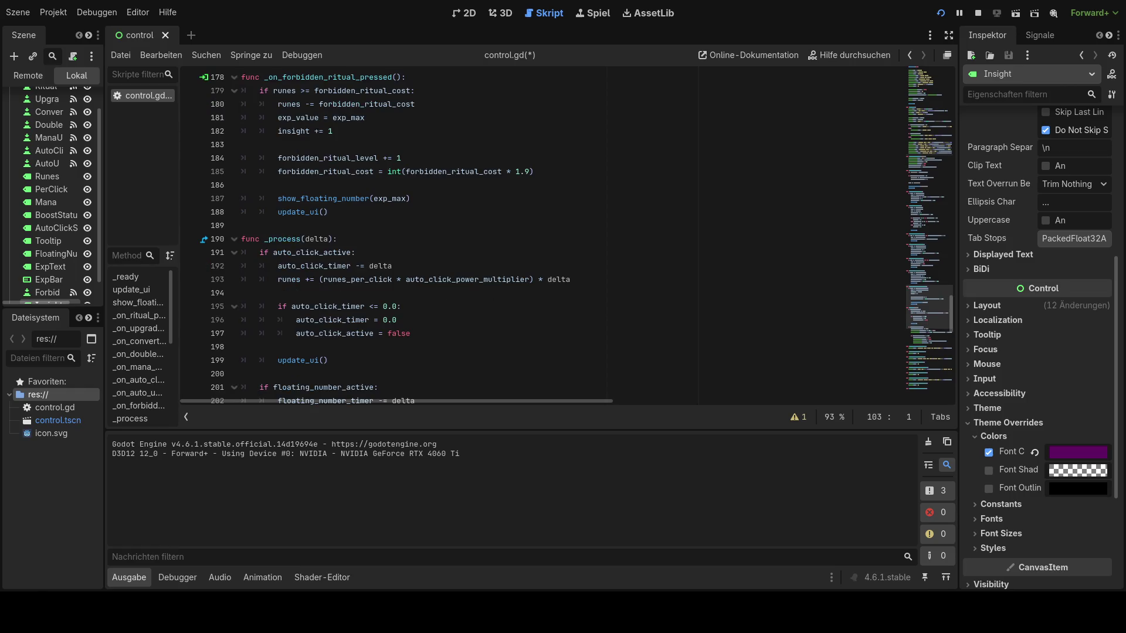
pyautogui.scroll(-4, 543, 234)
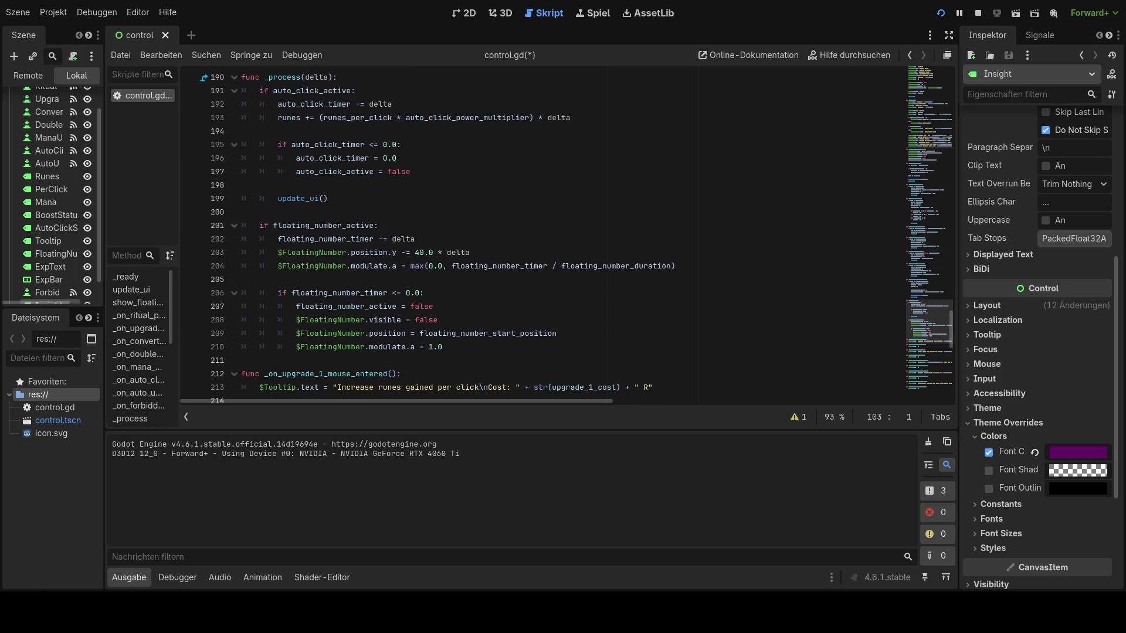
pyautogui.scroll(-3, 544, 235)
pyautogui.scroll(6, 543, 235)
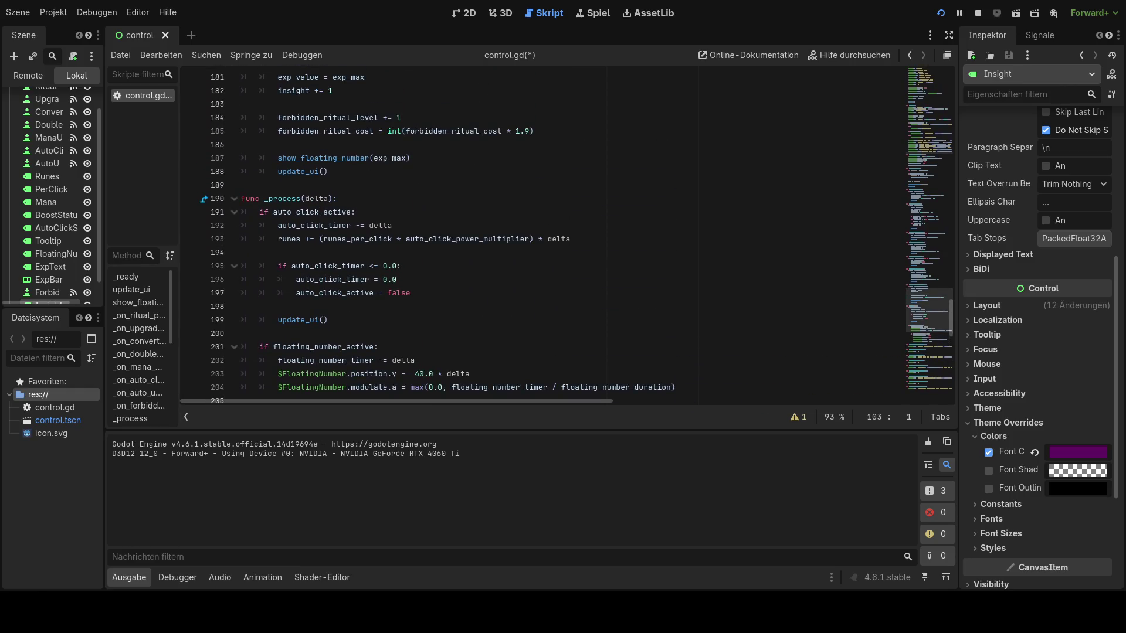
pyautogui.scroll(2, 543, 235)
pyautogui.scroll(1, 543, 234)
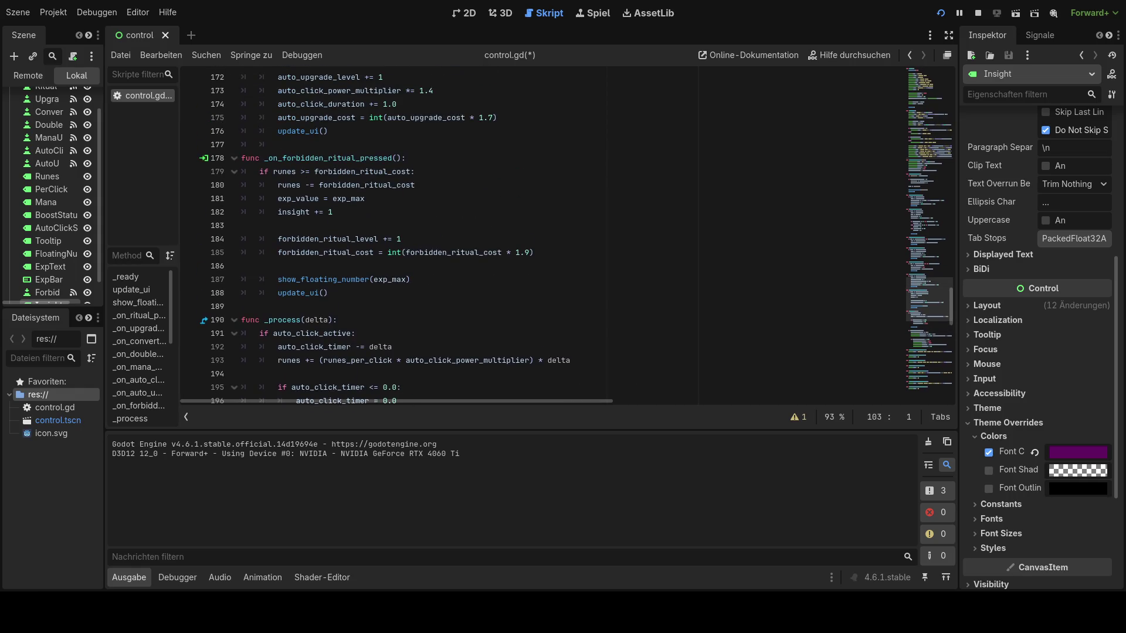
pyautogui.moveTo(329, 293); pyautogui.dragTo(243, 158)
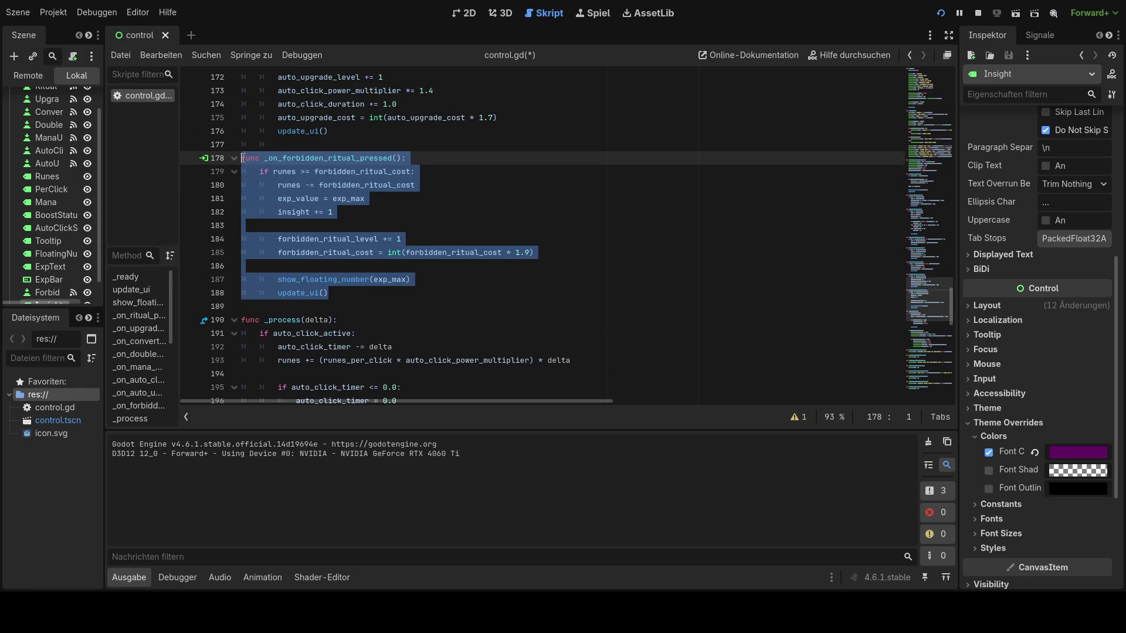
pyautogui.write('func _on_forbidden_ritual_pressed(): \tif runes >= forbidden_ritual_cost: \t\trunes -= forbidden_ritual_cost \t\texp_value = exp_max  \t\tvar ritual_reward = forbidden_ritual_base_reward * pow(forbidden_ritual_growth, forbidden_ritual_level)  \t\tif not forbidden_ritual_used: \t\t\tinsight += 1 \t\t\tforbidden_ritual_used = true  \t\trunes += ritual_reward \t\tshow_floating_number(ritual_reward)  \t\tforbidden_ritual_level += 1 \t\tforbidden_ritual_cost = int(forbidden_ritual_cost * 2.2)  \t\tupdate_ui()')
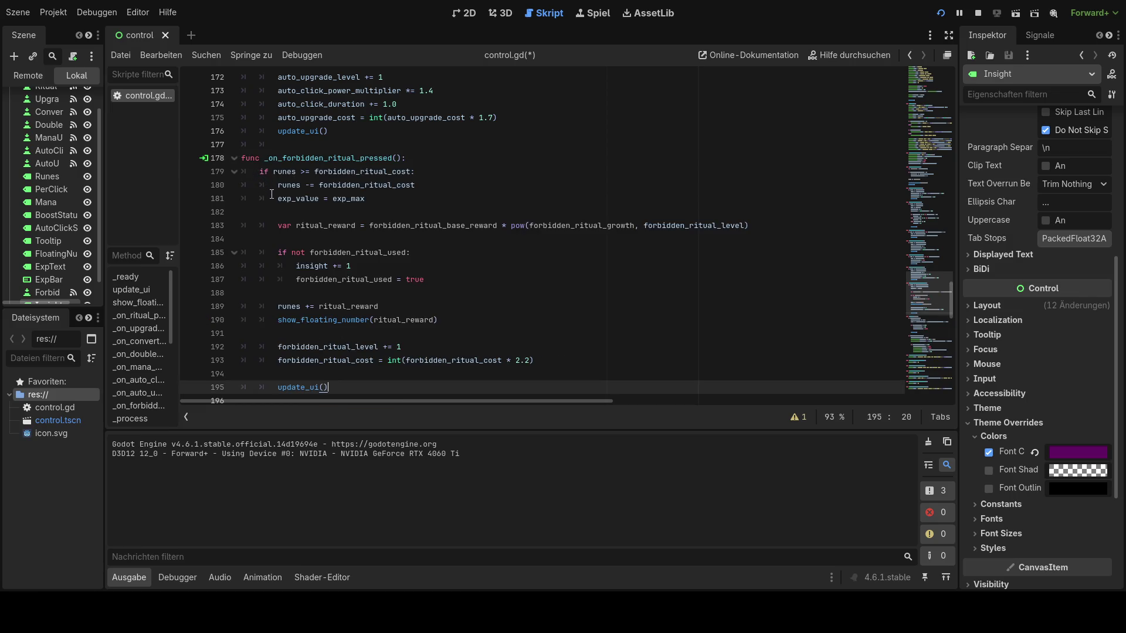
pyautogui.scroll(-3, 416, 282)
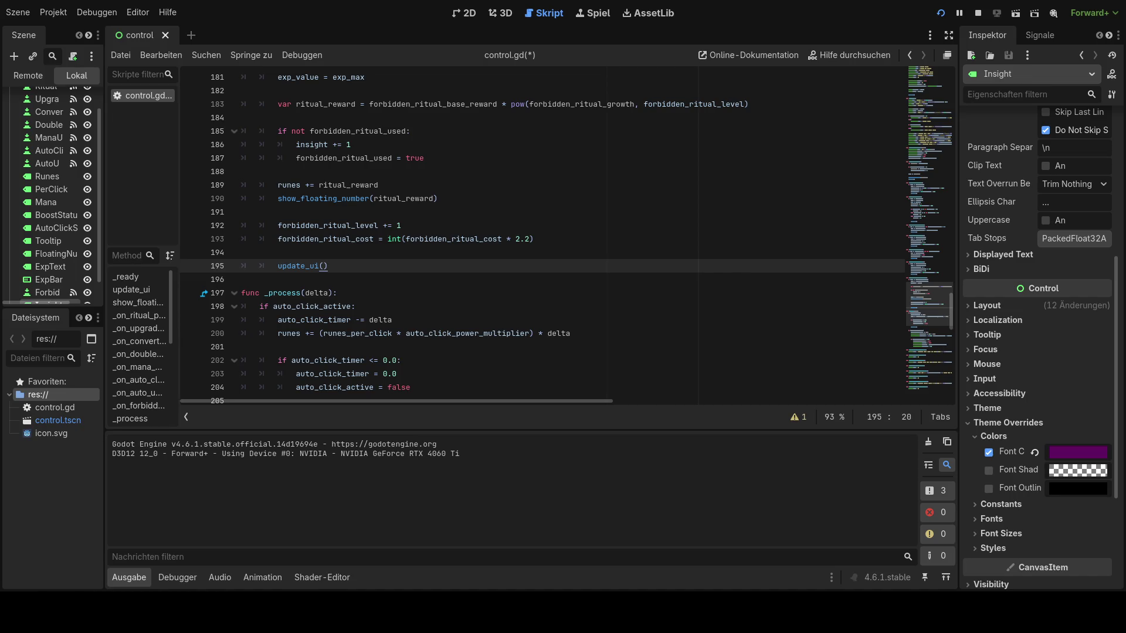
pyautogui.scroll(-5, 566, 238)
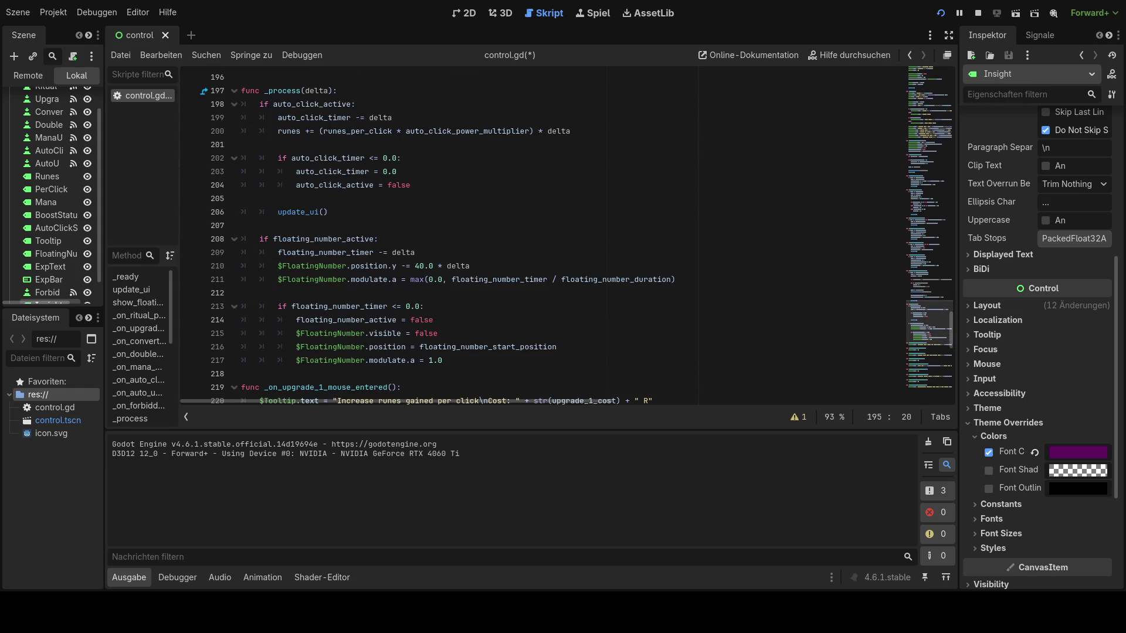
pyautogui.scroll(-1, 566, 238)
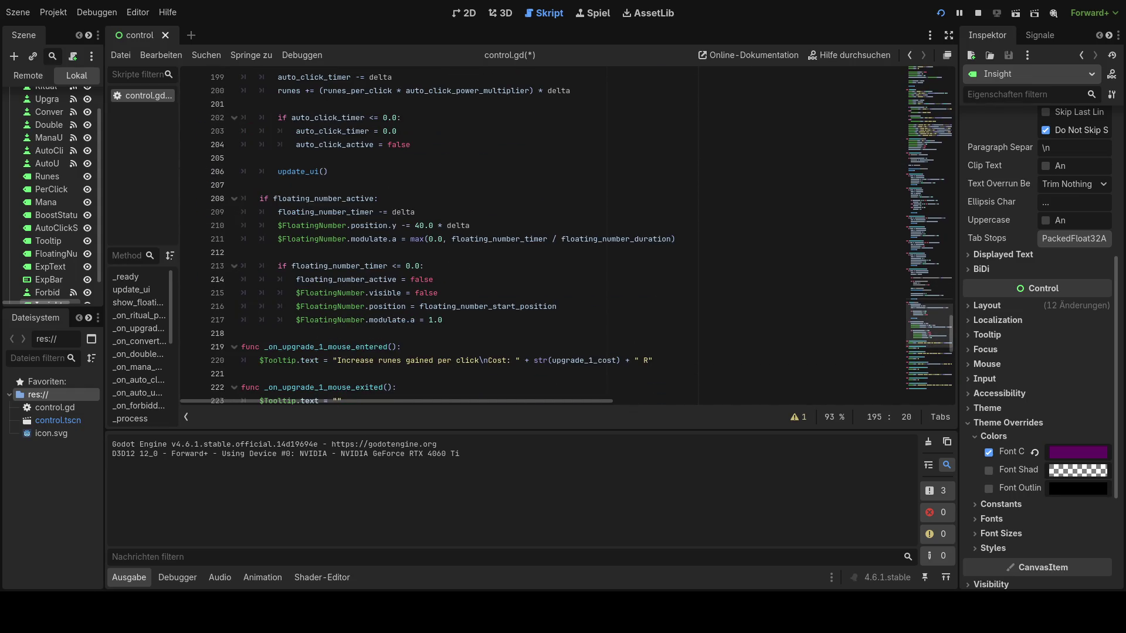
# - Replace the tooltip line 256 with the if/else block showing rune reward and one-time Insight
pyautogui.scroll(-13, 566, 238)
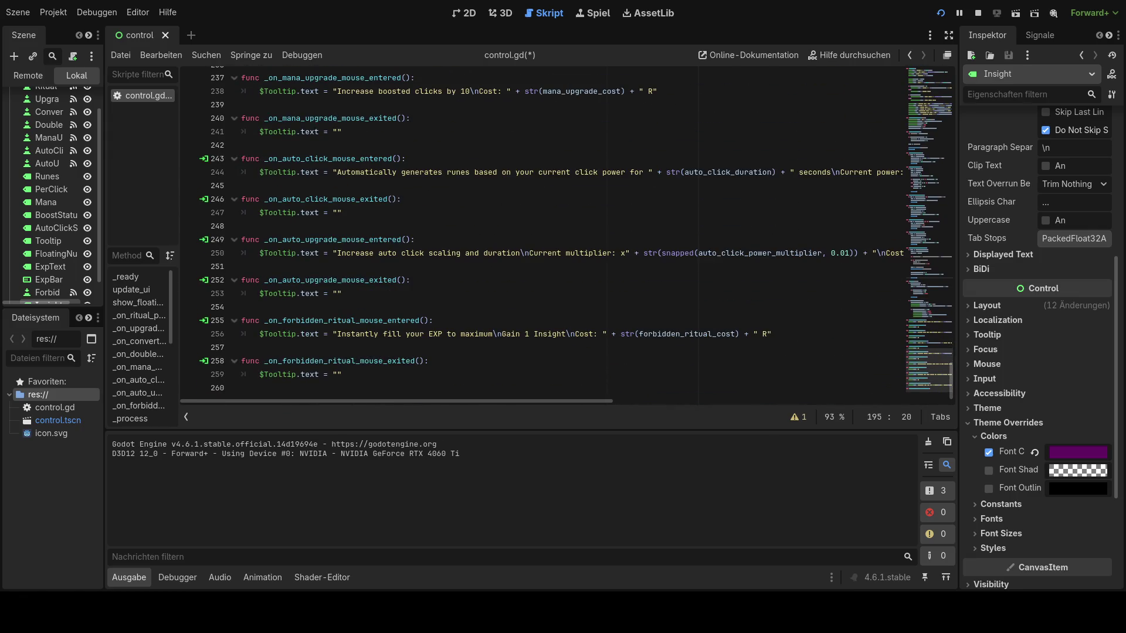
pyautogui.moveTo(772, 334)
pyautogui.mouseDown()
pyautogui.moveTo(264, 321)
pyautogui.moveTo(253, 334)
pyautogui.mouseUp()
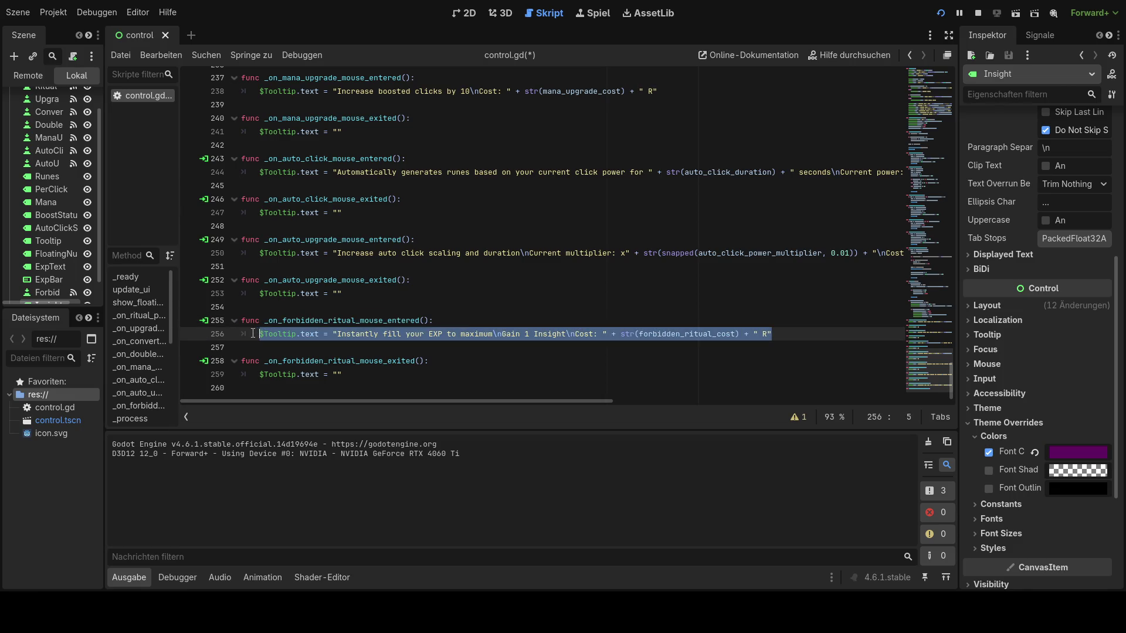
pyautogui.hotkey('ctrl', 'v')
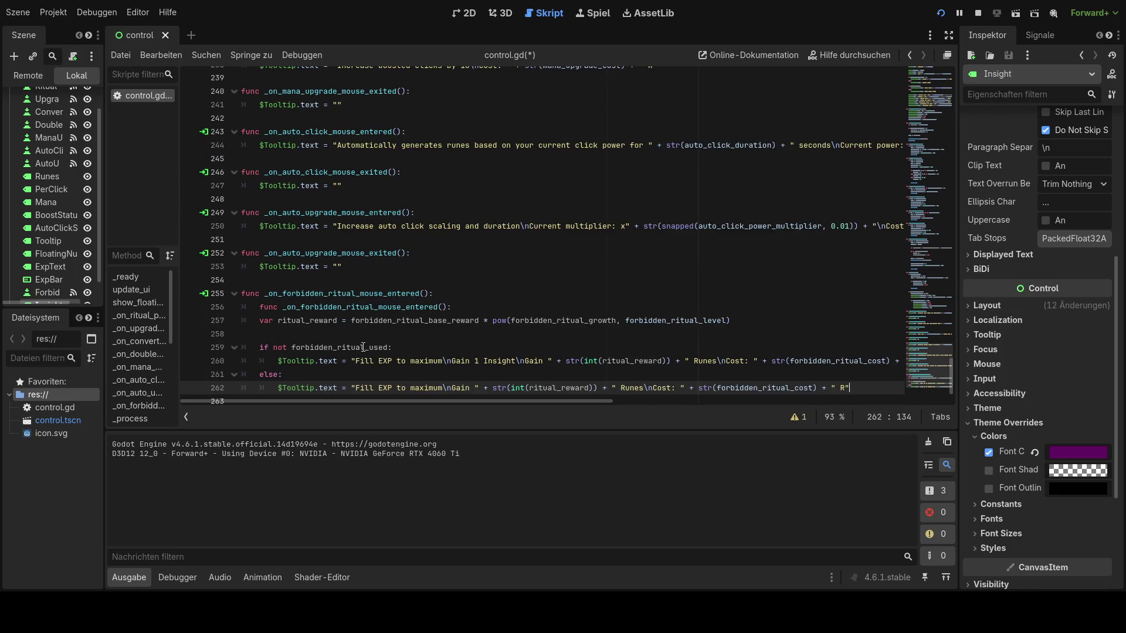
pyautogui.hotkey('ctrl', 'z')
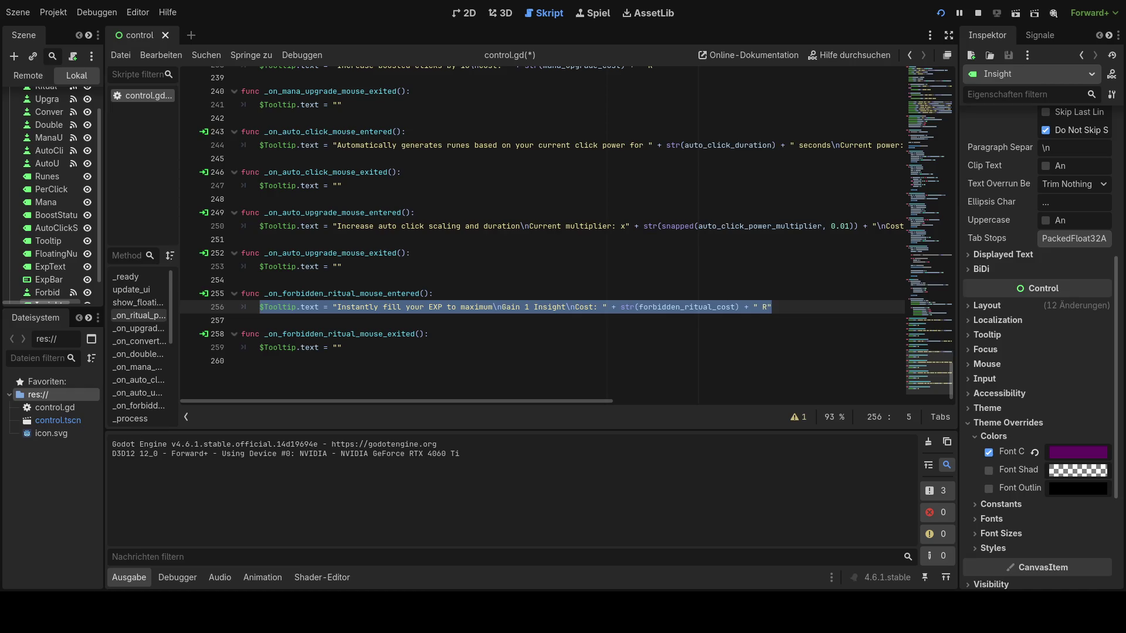
pyautogui.moveTo(260, 307); pyautogui.dragTo(775, 312)
pyautogui.hotkey('ctrl', 'v')
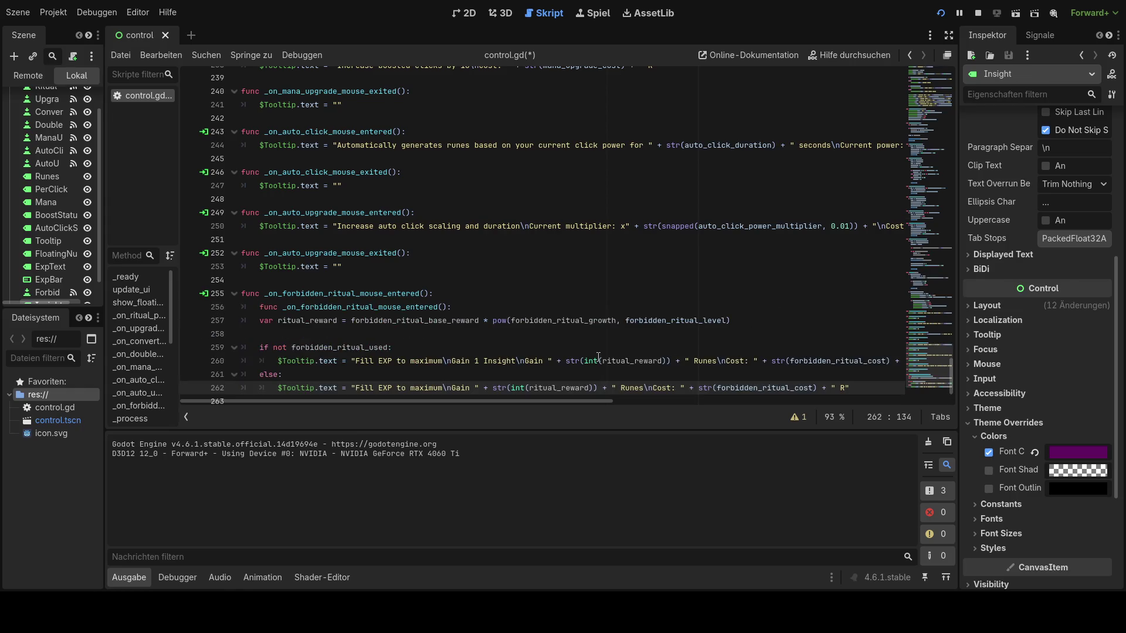
# - Delete the duplicated func header line and save control.gd
pyautogui.scroll(-1, 574, 362)
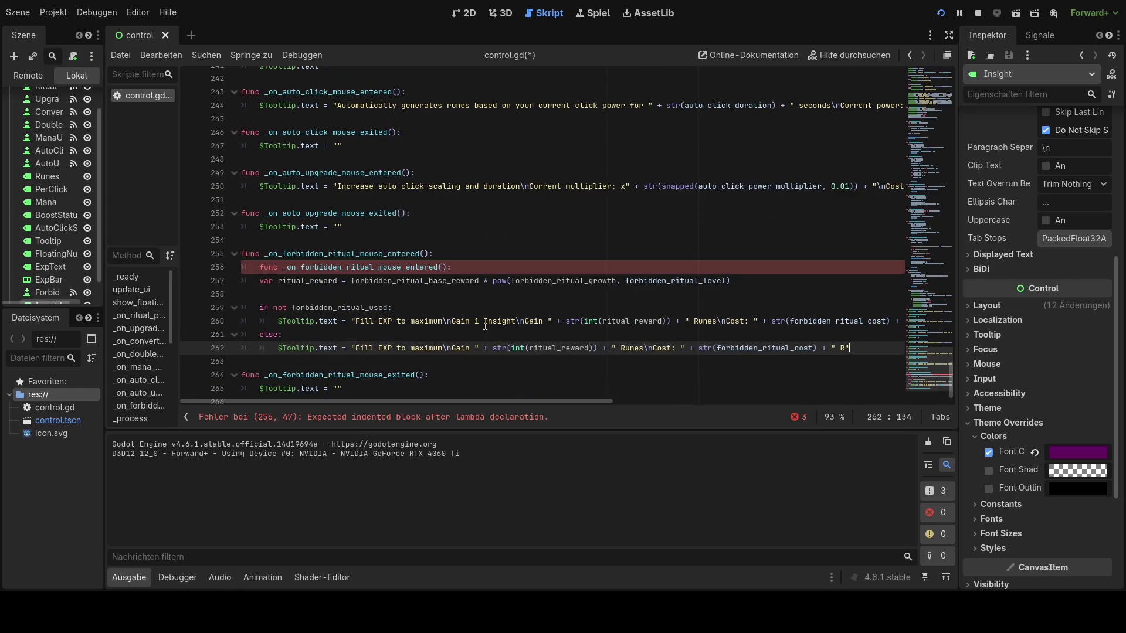
pyautogui.moveTo(451, 268); pyautogui.dragTo(219, 264)
pyautogui.press('BackSpace')
pyautogui.press('BackSpace')
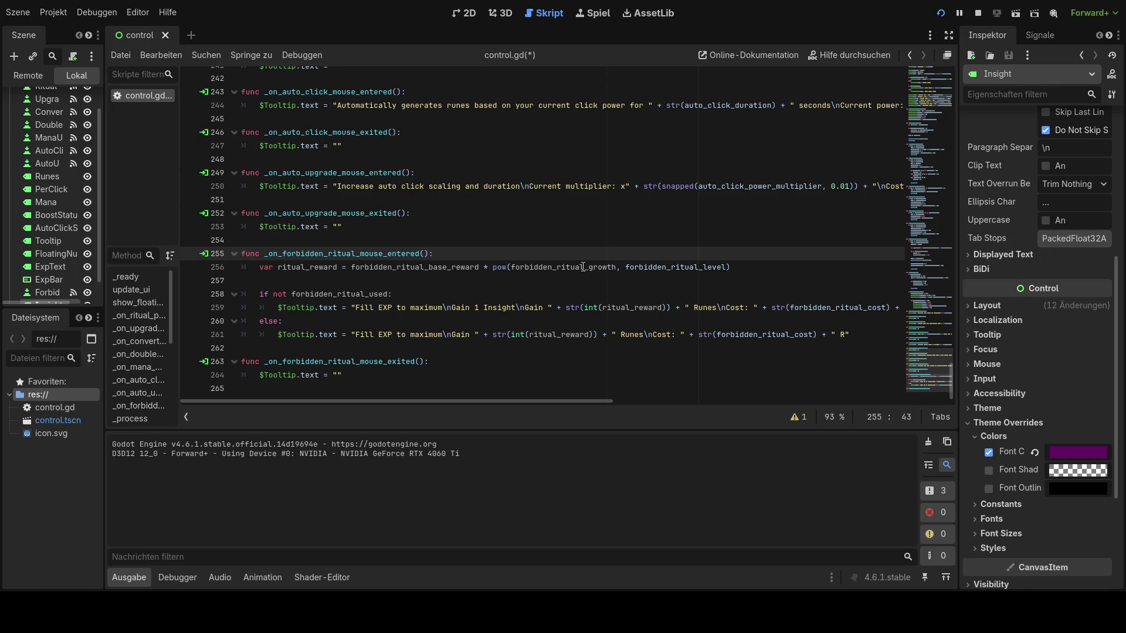
pyautogui.click(540, 346)
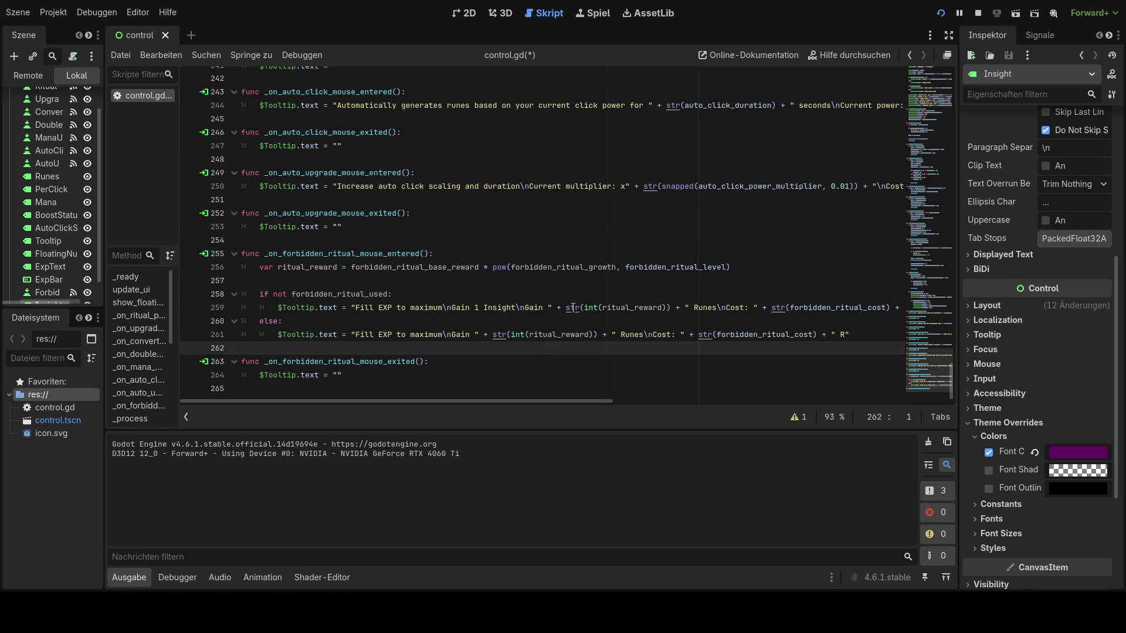
pyautogui.hotkey('ctrl', 's')
# - Review the long tooltip lines, then restart the playtest with the updated code
pyautogui.moveTo(523, 399)
pyautogui.mouseDown()
pyautogui.moveTo(600, 401)
pyautogui.moveTo(515, 400)
pyautogui.mouseUp()
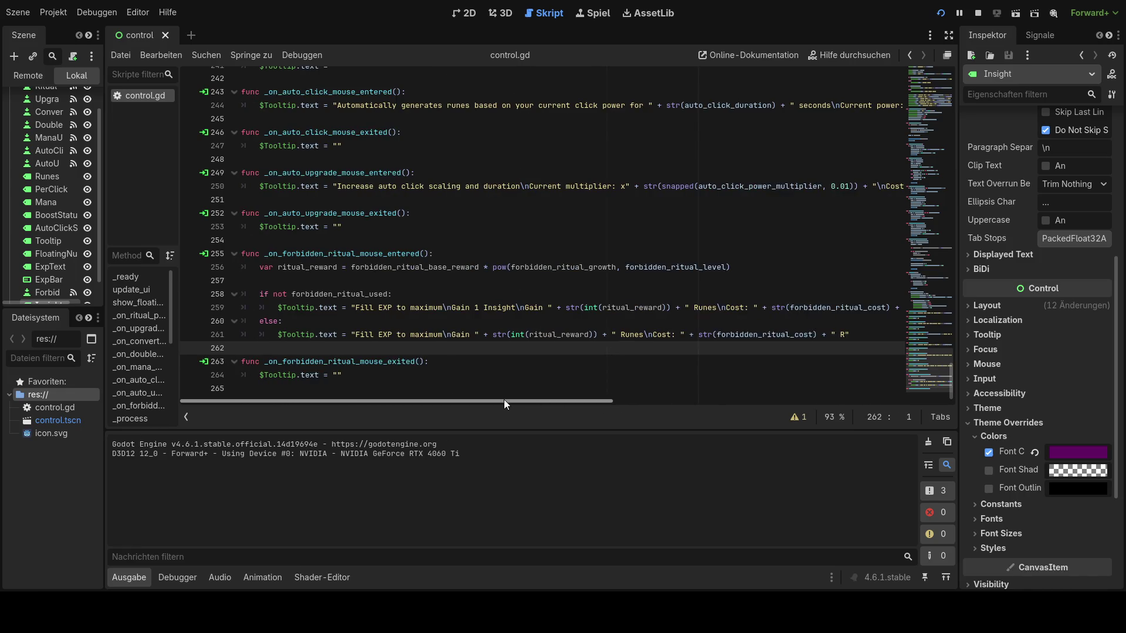
pyautogui.moveTo(509, 400)
pyautogui.mouseDown()
pyautogui.moveTo(565, 399)
pyautogui.moveTo(524, 400)
pyautogui.mouseUp()
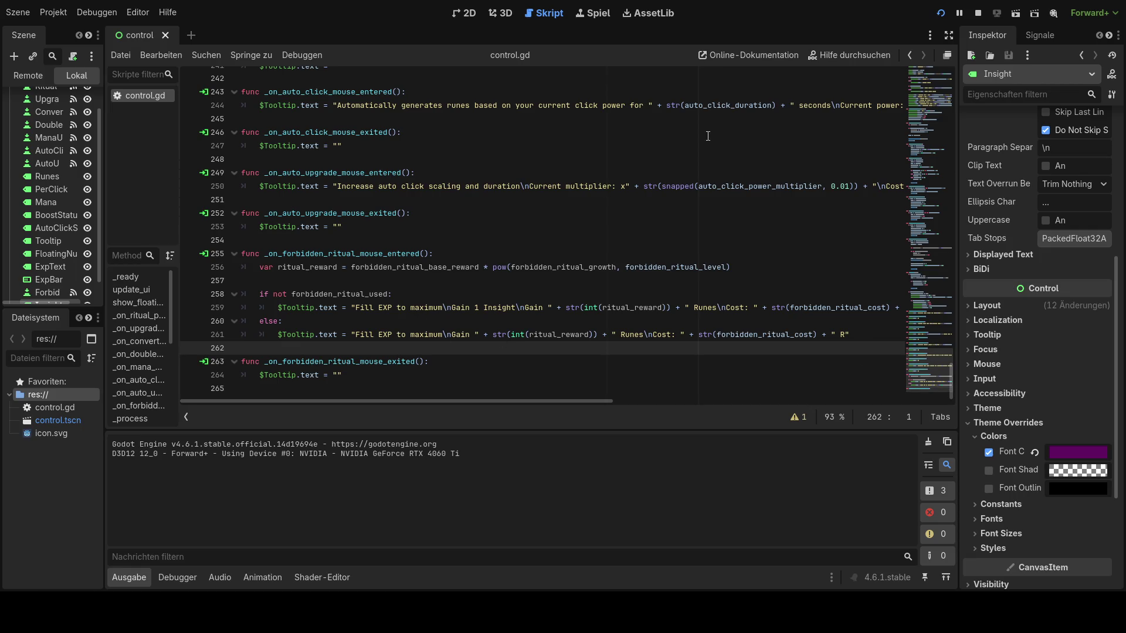
pyautogui.click(617, 186)
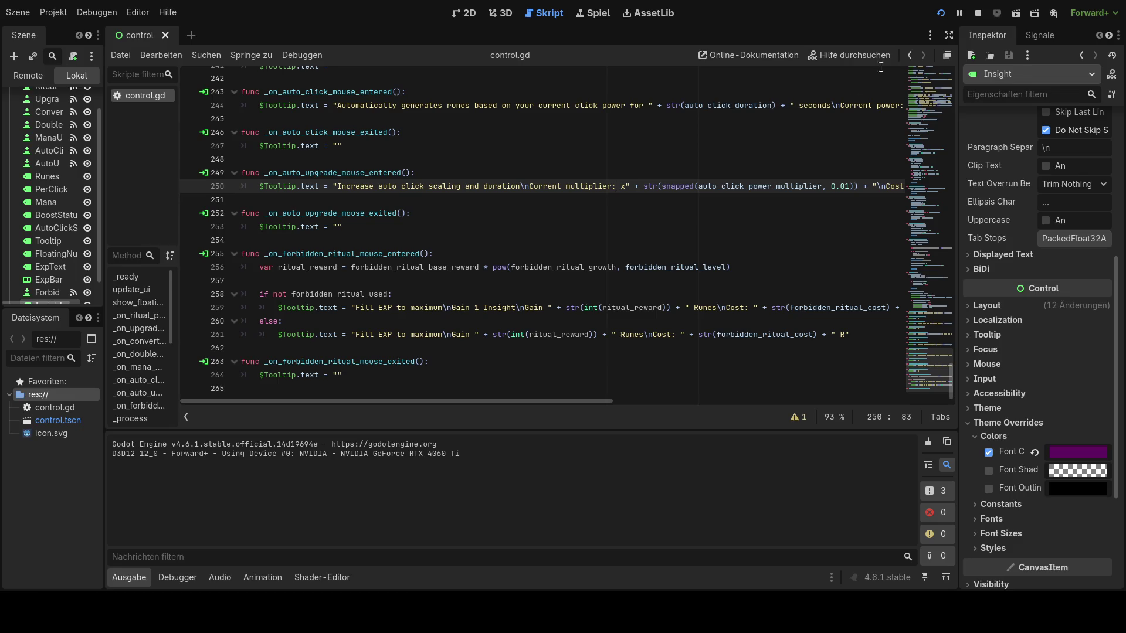
pyautogui.click(941, 14)
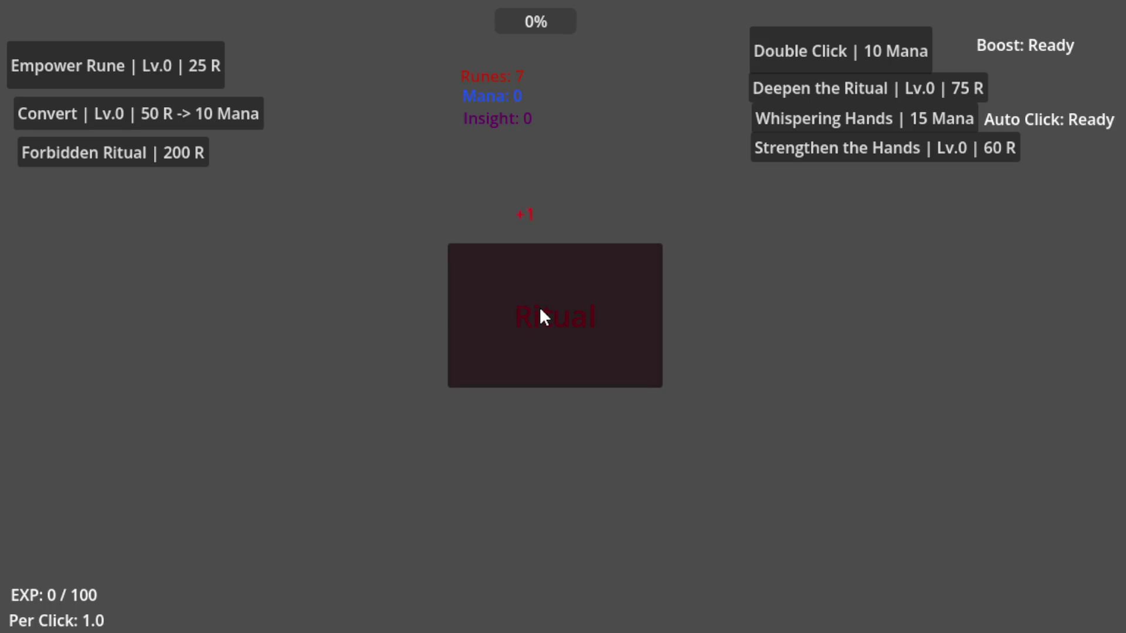
# - Gather ritual runes and buy Empower Rune up to level 3
pyautogui.click(539, 313)
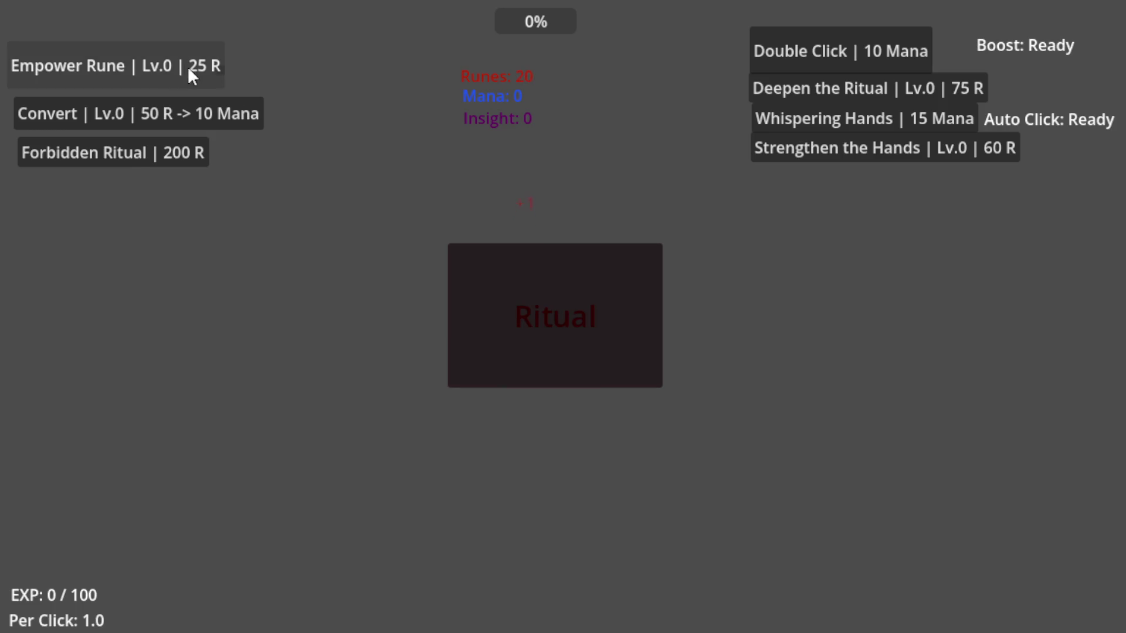
pyautogui.click(540, 259)
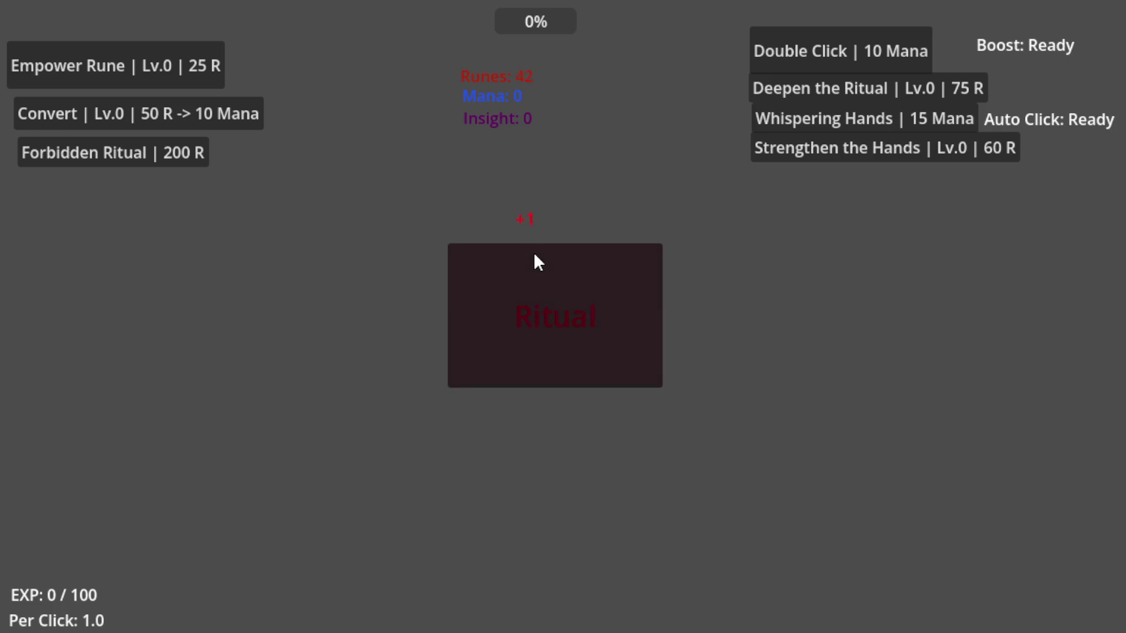
pyautogui.click(117, 65)
pyautogui.click(524, 338)
pyautogui.click(117, 65)
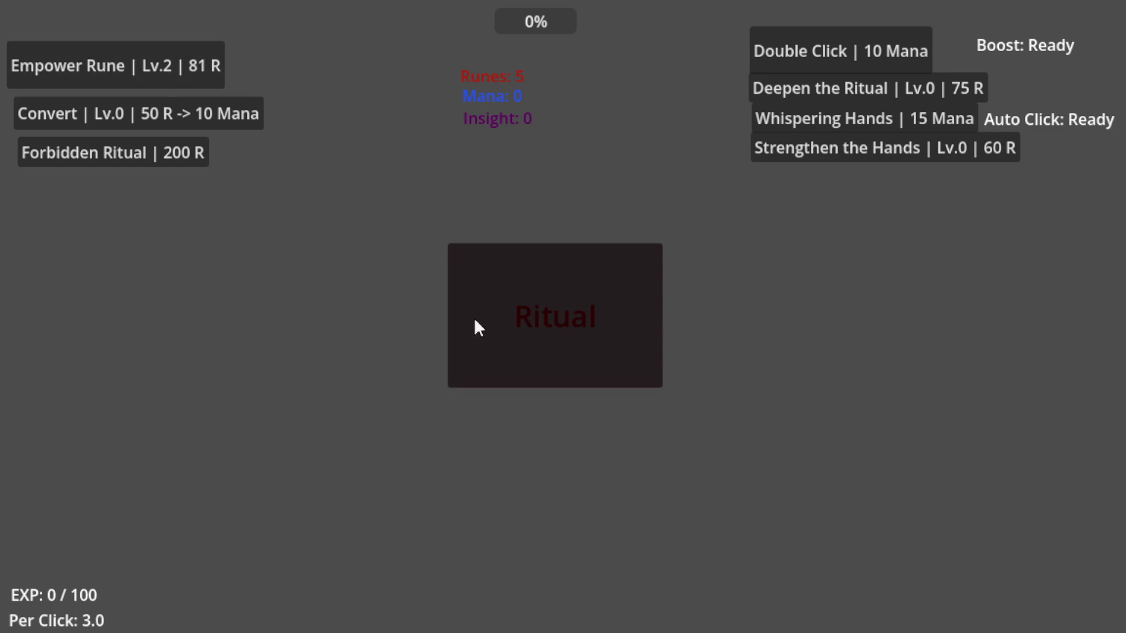
pyautogui.click(499, 333)
pyautogui.click(219, 82)
pyautogui.click(519, 297)
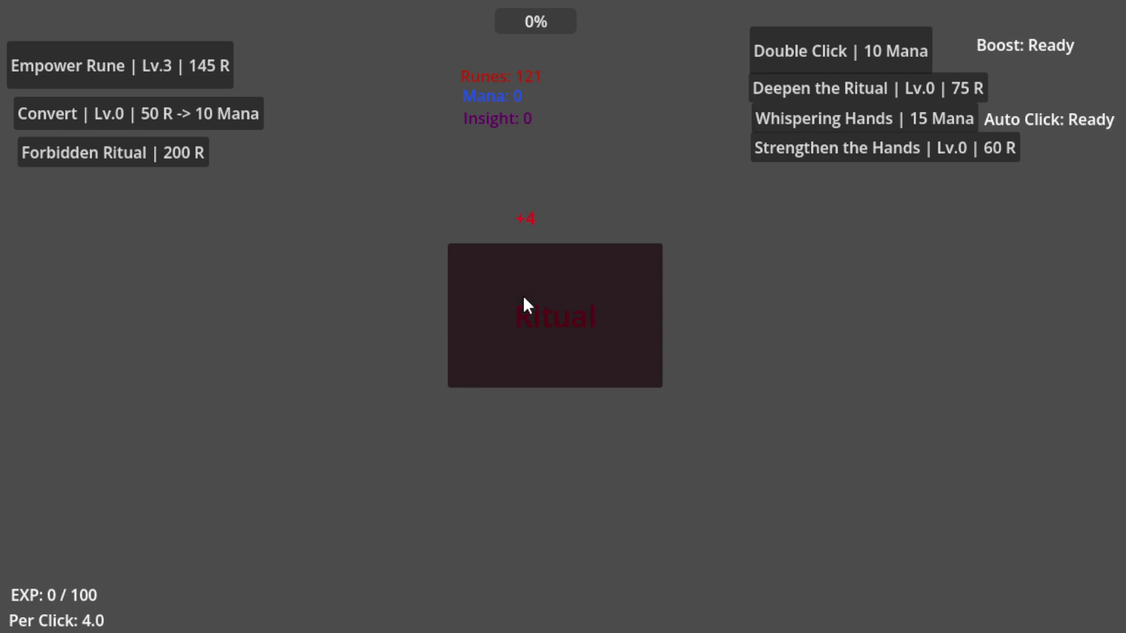
# - Keep gathering runes and raise Empower Rune to level 5 for 9 runes per click
pyautogui.click(523, 295)
pyautogui.click(523, 295)
pyautogui.click(522, 294)
pyautogui.click(523, 295)
pyautogui.click(199, 73)
pyautogui.click(516, 308)
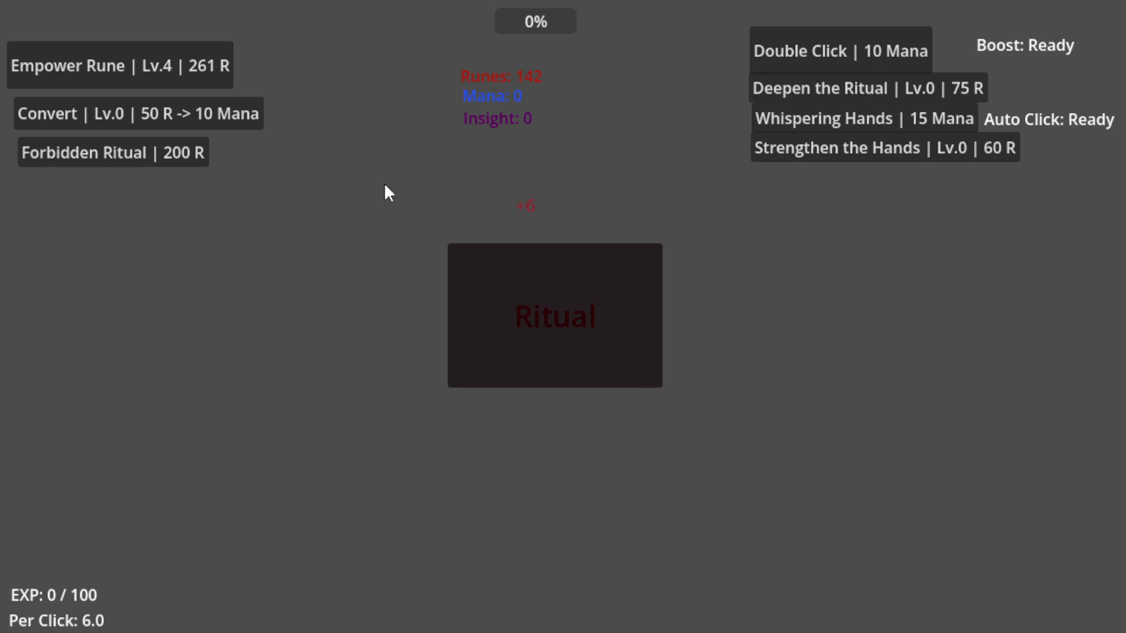
pyautogui.click(538, 299)
pyautogui.click(536, 300)
pyautogui.click(536, 300)
pyautogui.click(536, 300)
pyautogui.click(536, 301)
pyautogui.click(535, 299)
pyautogui.click(217, 73)
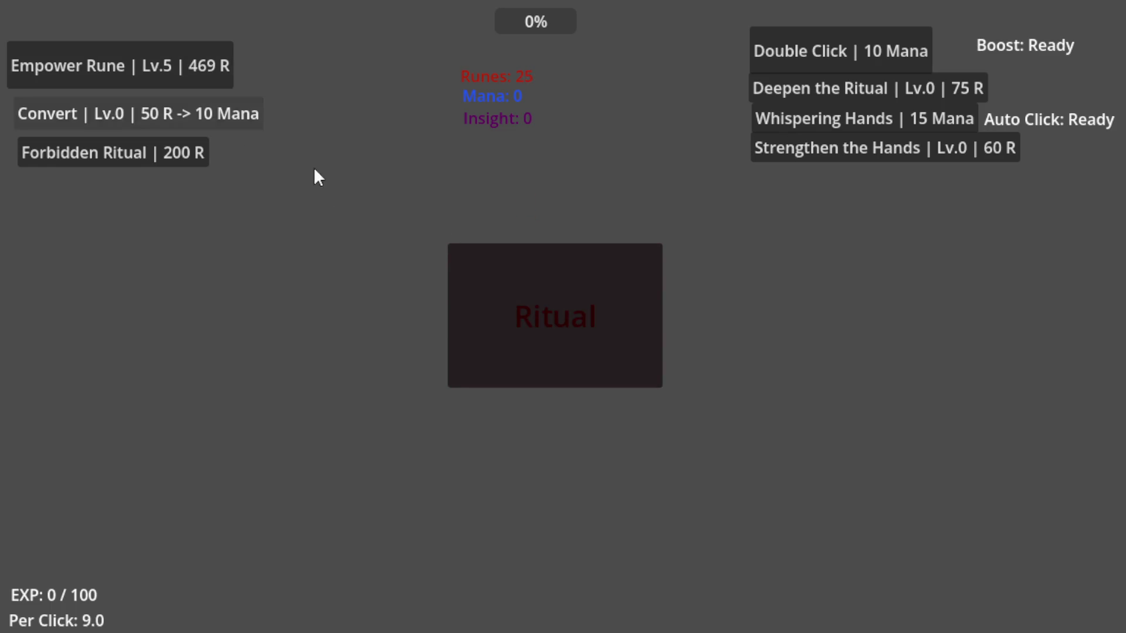
pyautogui.click(523, 308)
pyautogui.click(521, 303)
pyautogui.click(521, 303)
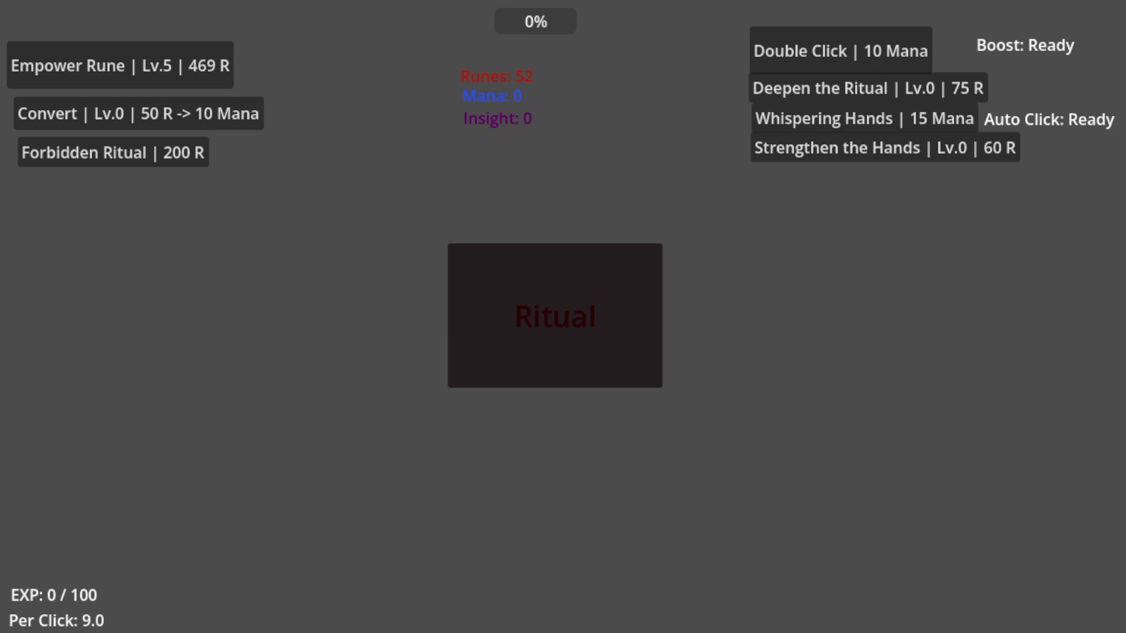
# - Collect ritual runes and upgrade Empower Rune to level 6
pyautogui.click(539, 320)
pyautogui.click(561, 326)
pyautogui.click(534, 319)
pyautogui.click(142, 74)
# - Farm runes, raise Empower Rune to level 7, then perform the Forbidden Ritual for 1000000 runes
pyautogui.tripleClick(593, 299)
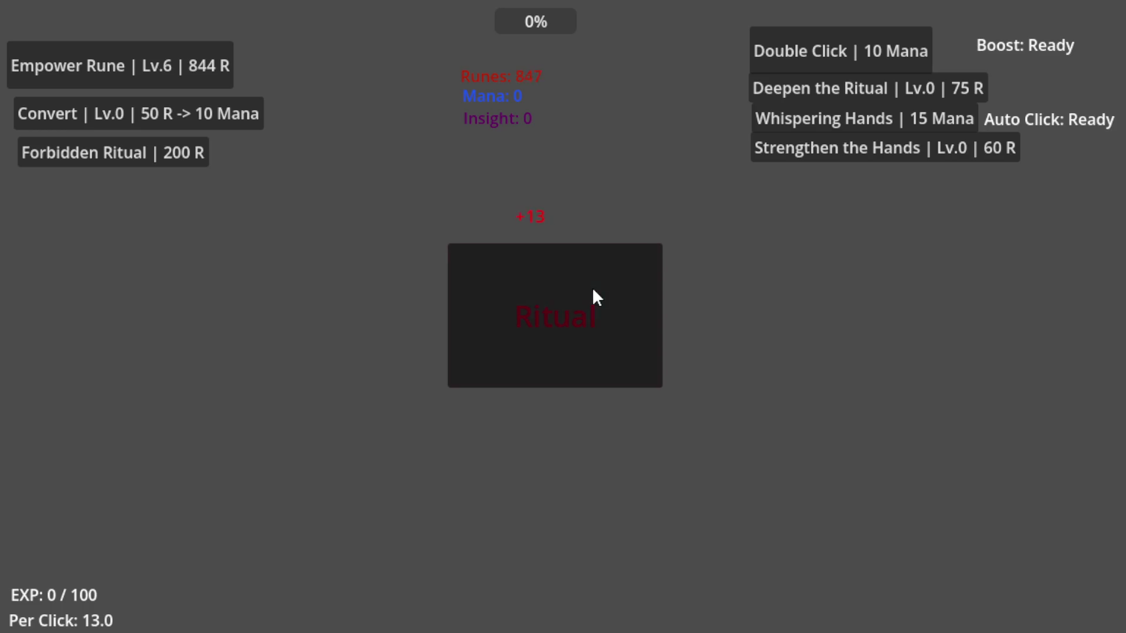
pyautogui.tripleClick(593, 296)
pyautogui.tripleClick(573, 297)
pyautogui.doubleClick(574, 296)
pyautogui.click(188, 53)
pyautogui.doubleClick(543, 261)
pyautogui.doubleClick(579, 265)
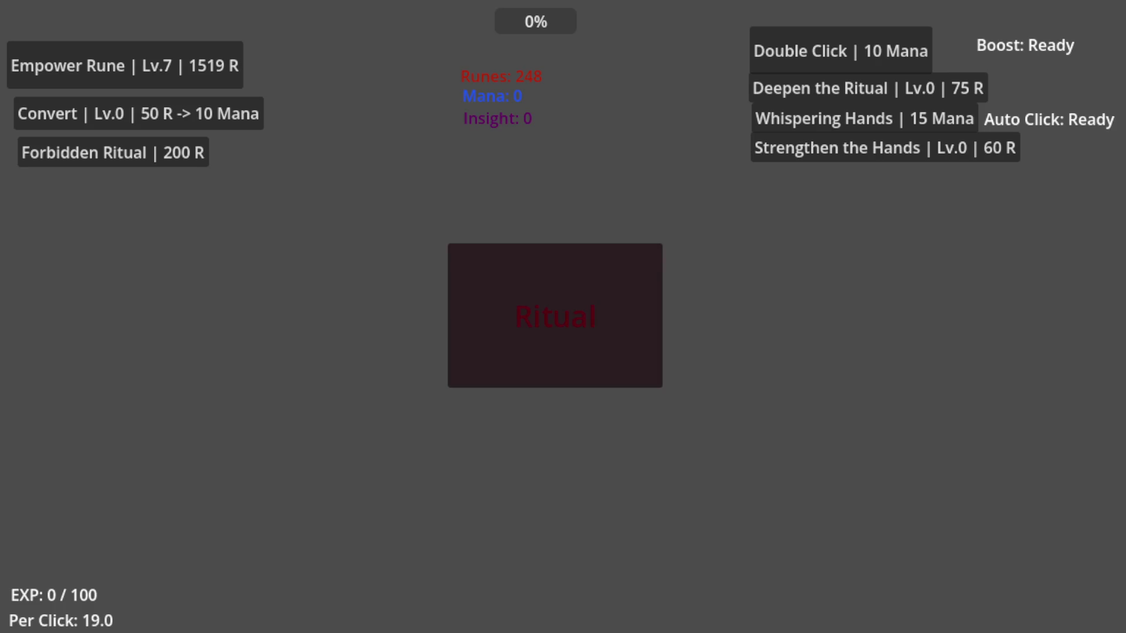
pyautogui.doubleClick(505, 279)
# - Perform the Forbidden Ritual and spend the windfall on several Empower Rune levels
pyautogui.click(185, 153)
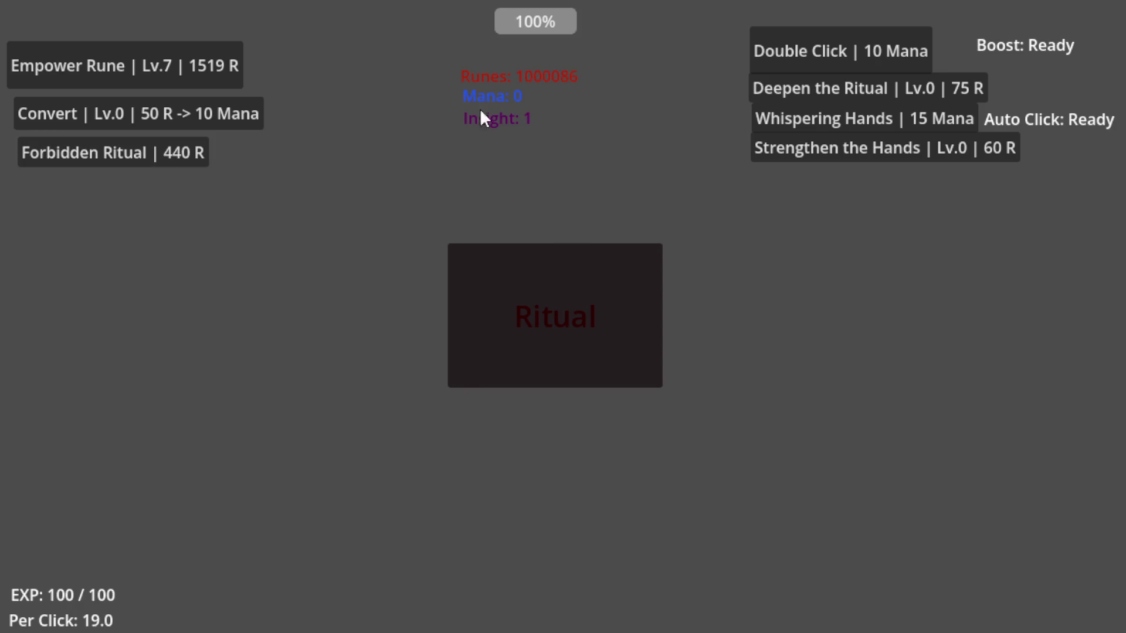
pyautogui.click(149, 50)
pyautogui.click(149, 51)
pyautogui.click(149, 50)
pyautogui.click(149, 50)
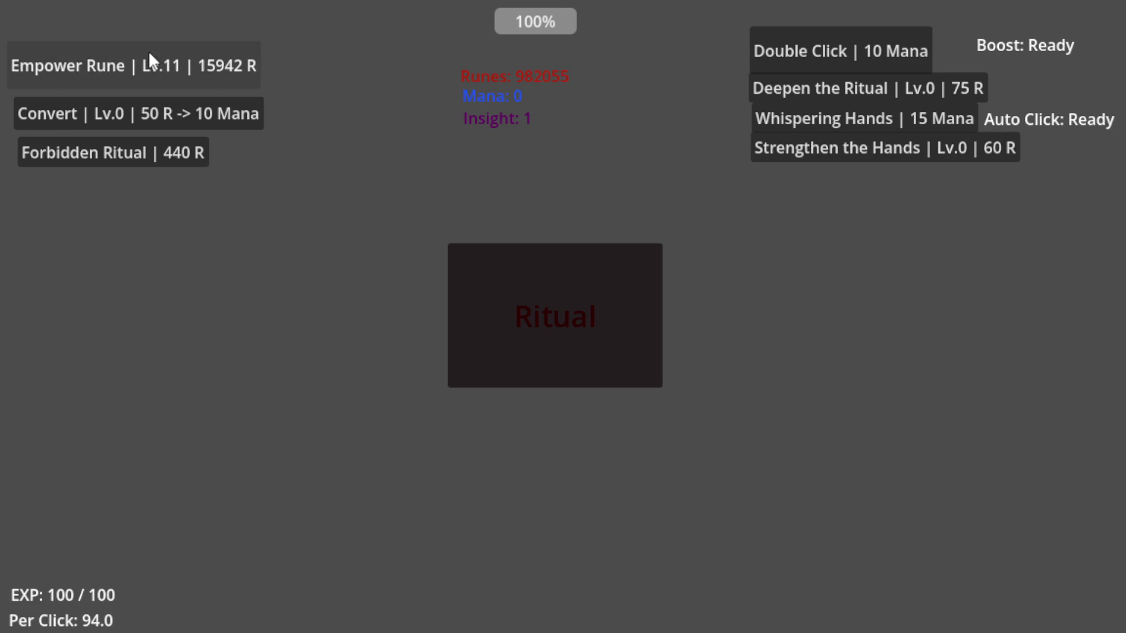
pyautogui.click(149, 50)
pyautogui.click(149, 51)
pyautogui.click(149, 50)
pyautogui.click(149, 51)
pyautogui.click(149, 51)
pyautogui.click(149, 51)
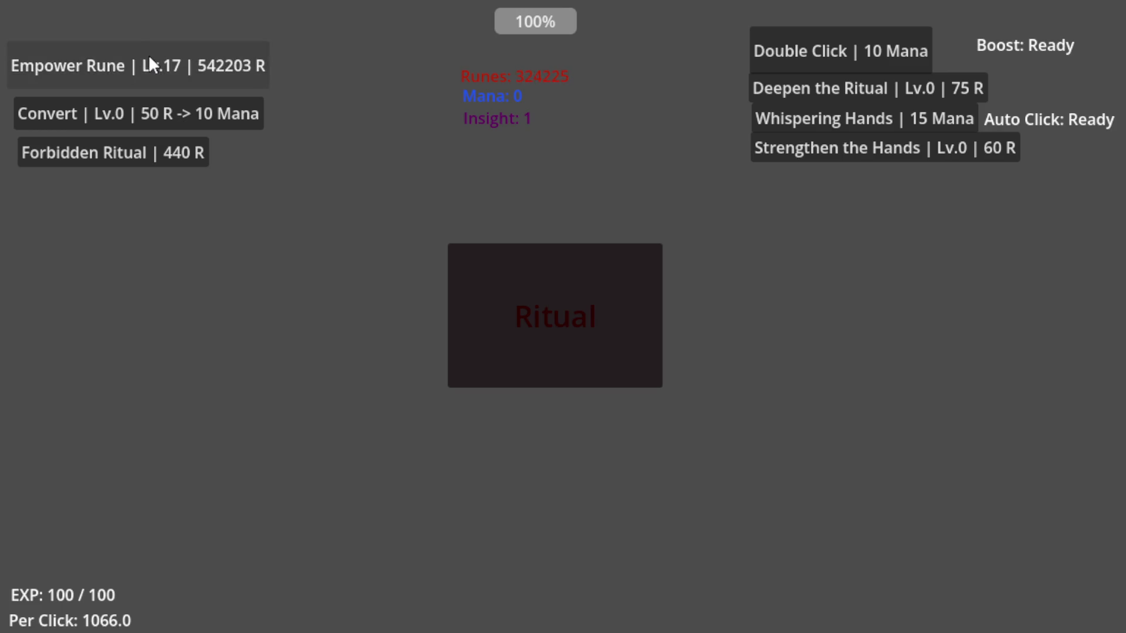
# - Earn more runes, then level up Deepen the Ritual and Strengthen the Hands to level 11
pyautogui.click(591, 335)
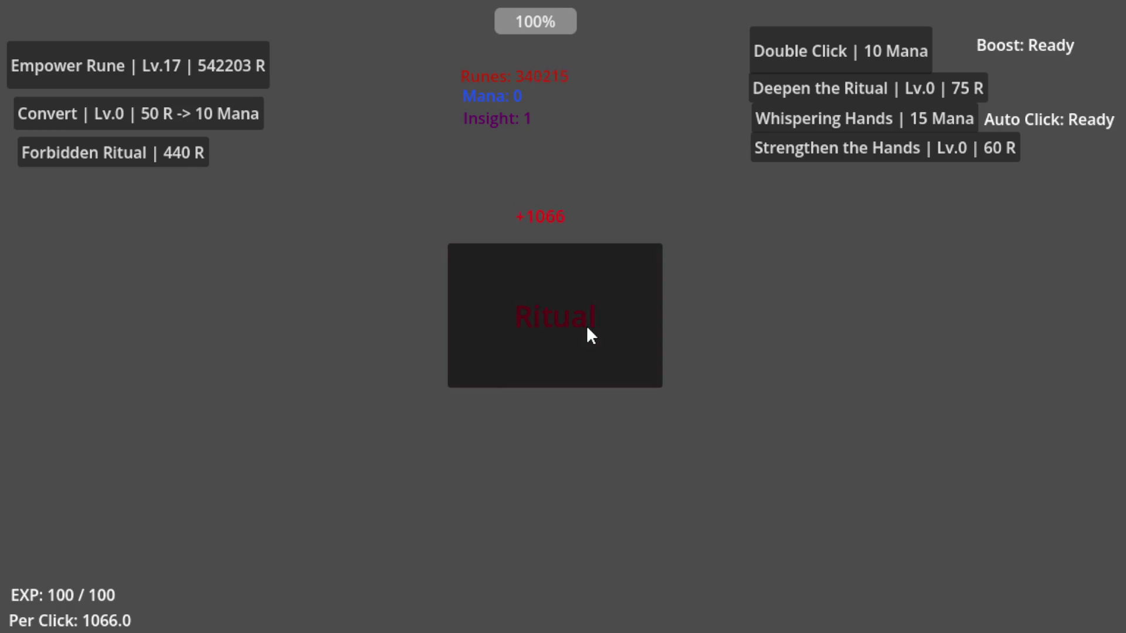
pyautogui.click(588, 329)
pyautogui.click(588, 328)
pyautogui.click(588, 328)
pyautogui.click(588, 328)
pyautogui.click(588, 328)
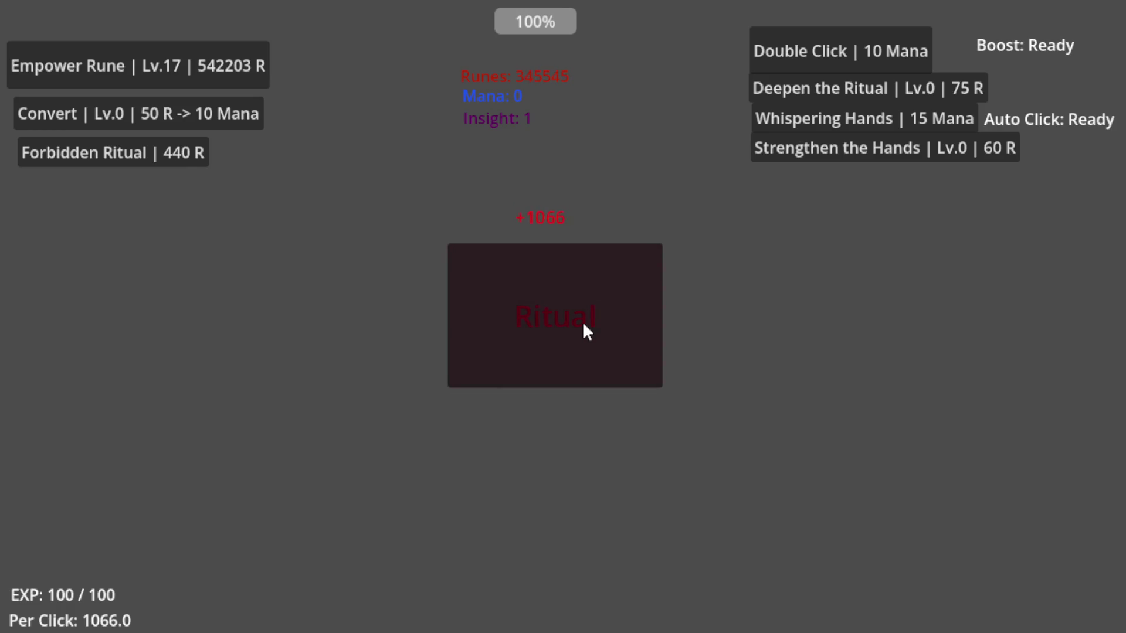
pyautogui.click(827, 88)
pyautogui.click(827, 88)
pyautogui.click(827, 88)
pyautogui.click(827, 88)
pyautogui.click(827, 88)
pyautogui.click(827, 88)
pyautogui.click(827, 88)
pyautogui.click(827, 88)
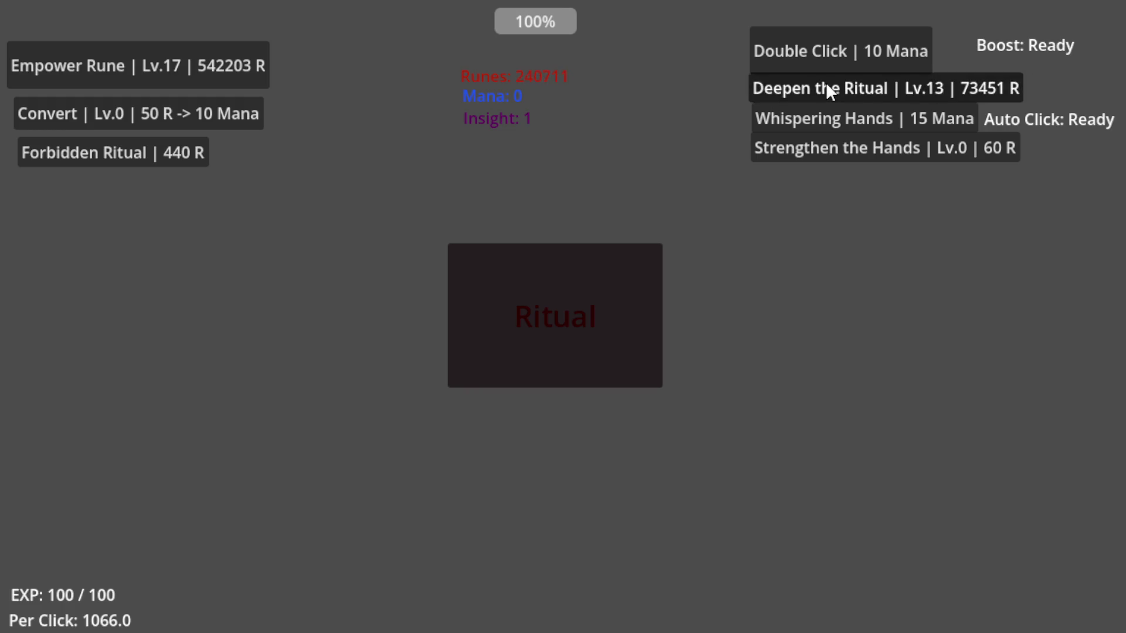
pyautogui.click(829, 89)
pyautogui.click(828, 89)
pyautogui.click(789, 148)
pyautogui.click(789, 148)
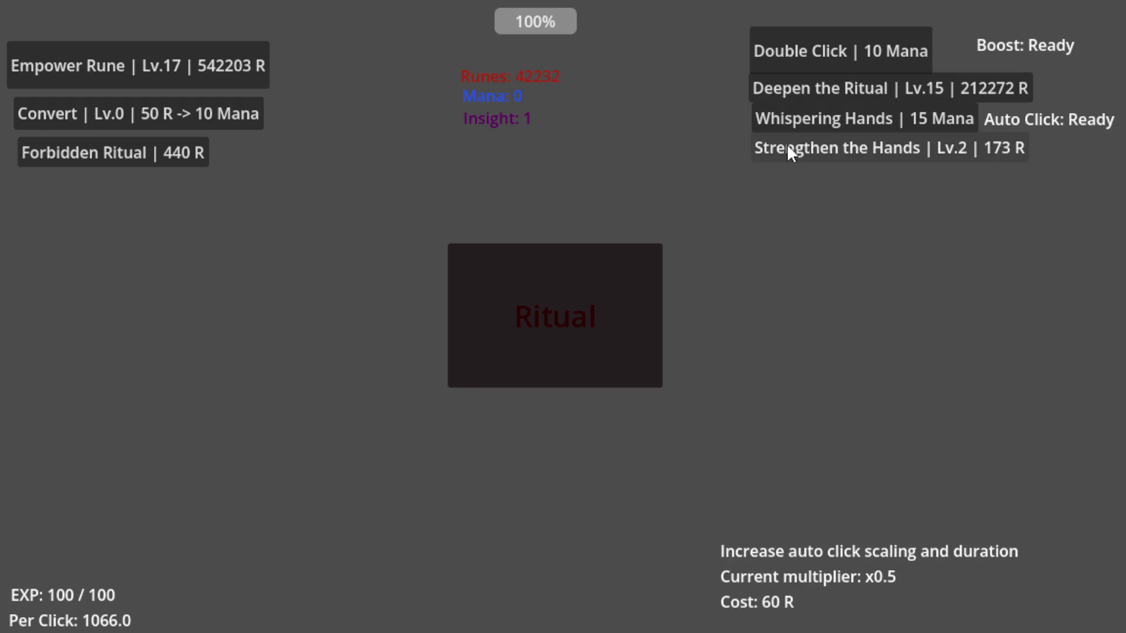
pyautogui.doubleClick(789, 148)
pyautogui.doubleClick(789, 147)
pyautogui.doubleClick(789, 147)
pyautogui.click(789, 148)
pyautogui.doubleClick(789, 148)
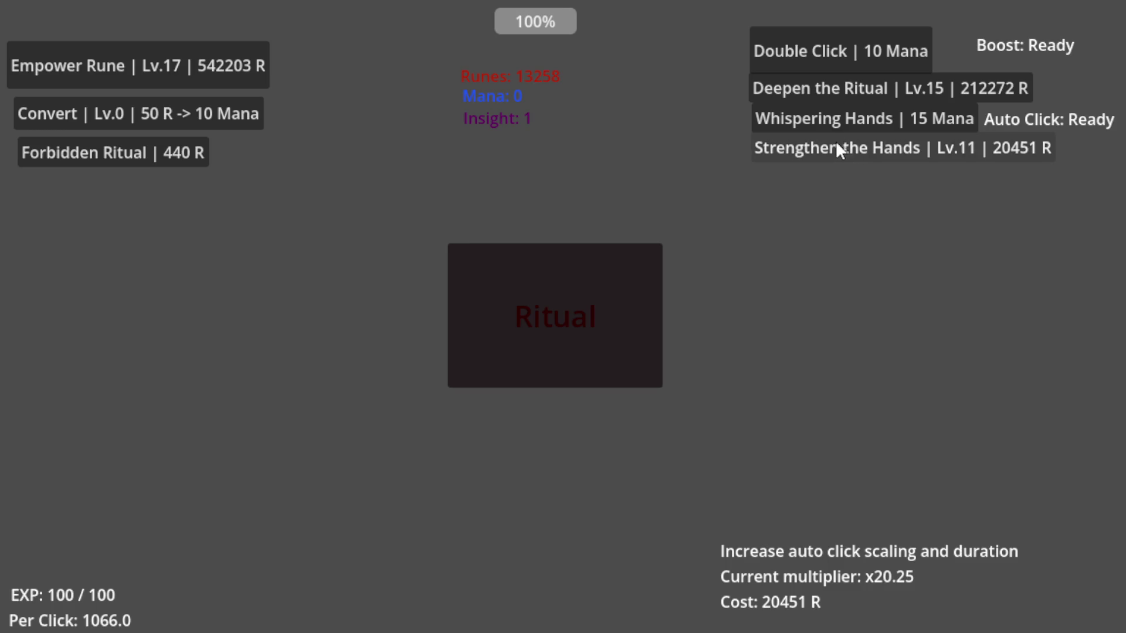
# - Convert runes into mana, start auto clicking, and upgrade Deepen the Ritual to level 16
pyautogui.click(193, 114)
pyautogui.click(194, 115)
pyautogui.click(194, 115)
pyautogui.click(193, 115)
pyautogui.click(194, 115)
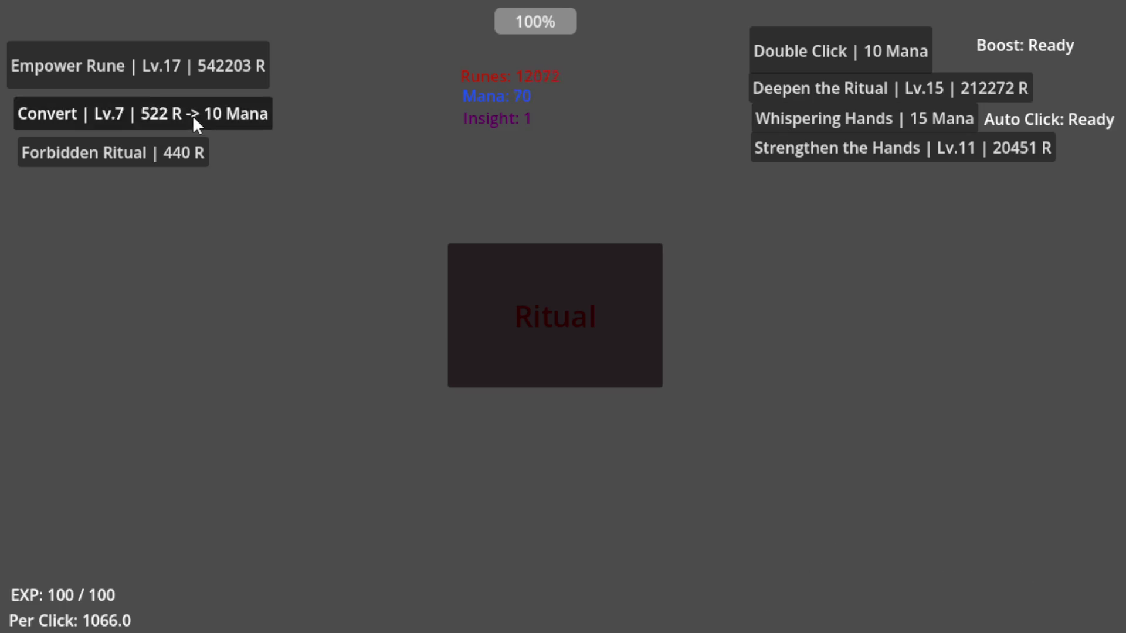
pyautogui.click(193, 115)
pyautogui.click(193, 115)
pyautogui.click(194, 115)
pyautogui.click(194, 115)
pyautogui.click(801, 115)
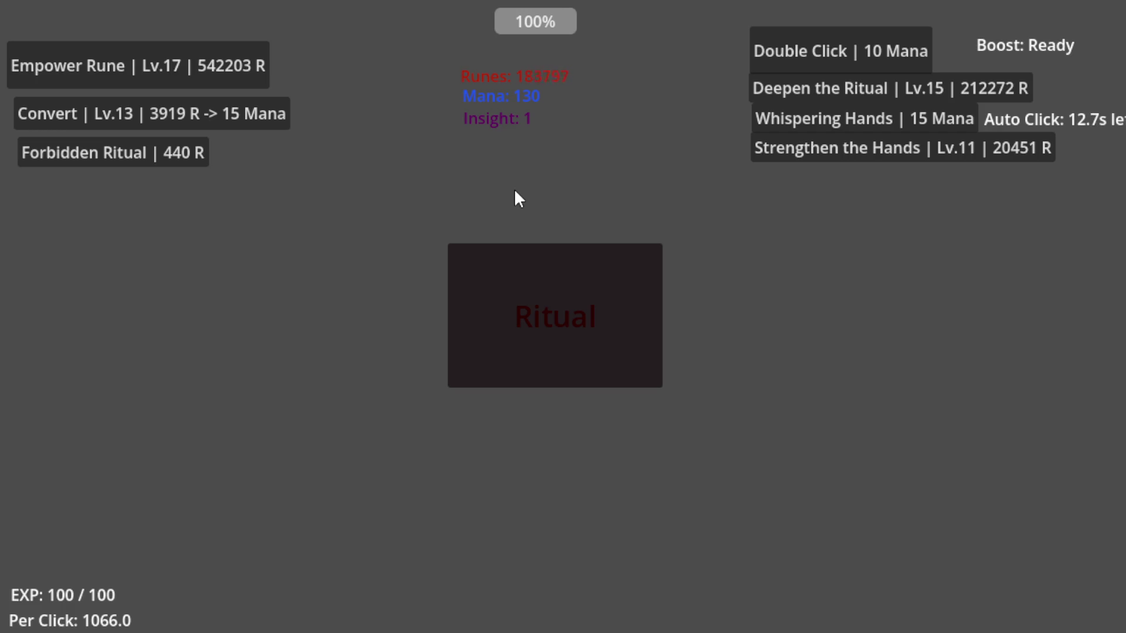
pyautogui.click(539, 253)
pyautogui.click(784, 90)
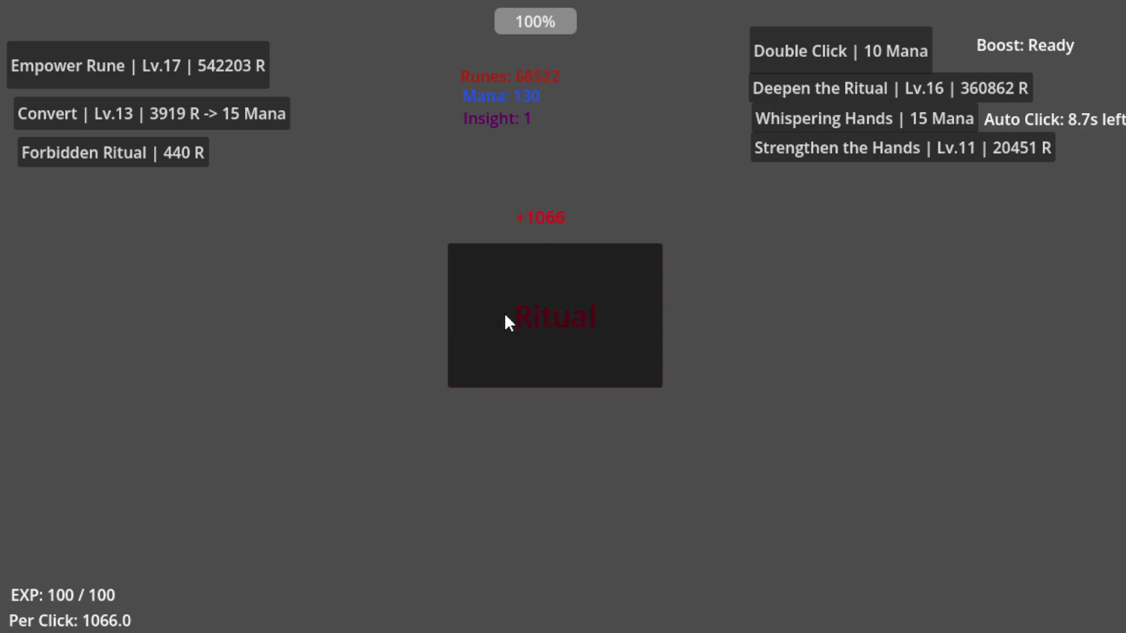
# - Activate the double click boost with mana and keep performing the ritual for doubled runes
pyautogui.click(825, 47)
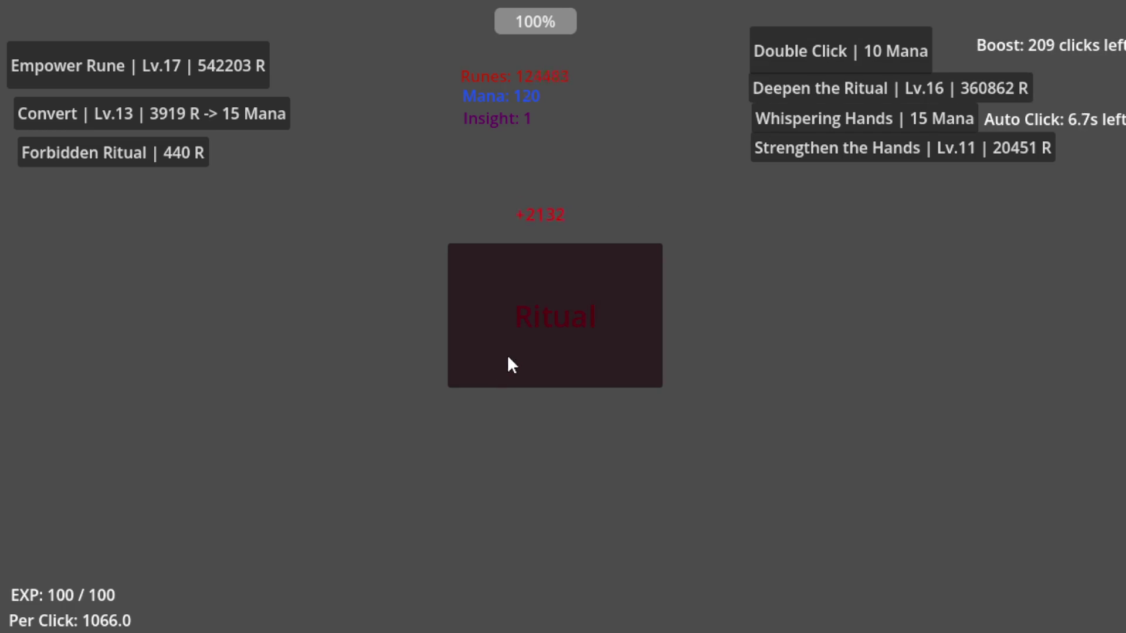
pyautogui.click(527, 331)
pyautogui.click(536, 328)
pyautogui.click(538, 327)
pyautogui.click(539, 327)
pyautogui.click(538, 327)
pyautogui.click(536, 323)
pyautogui.click(536, 323)
pyautogui.click(536, 322)
pyautogui.click(539, 326)
pyautogui.click(538, 327)
pyautogui.click(539, 327)
pyautogui.click(539, 327)
pyautogui.click(536, 319)
pyautogui.click(536, 320)
pyautogui.click(536, 319)
pyautogui.click(536, 320)
pyautogui.click(536, 320)
pyautogui.click(538, 318)
pyautogui.click(537, 318)
pyautogui.click(537, 318)
pyautogui.click(538, 317)
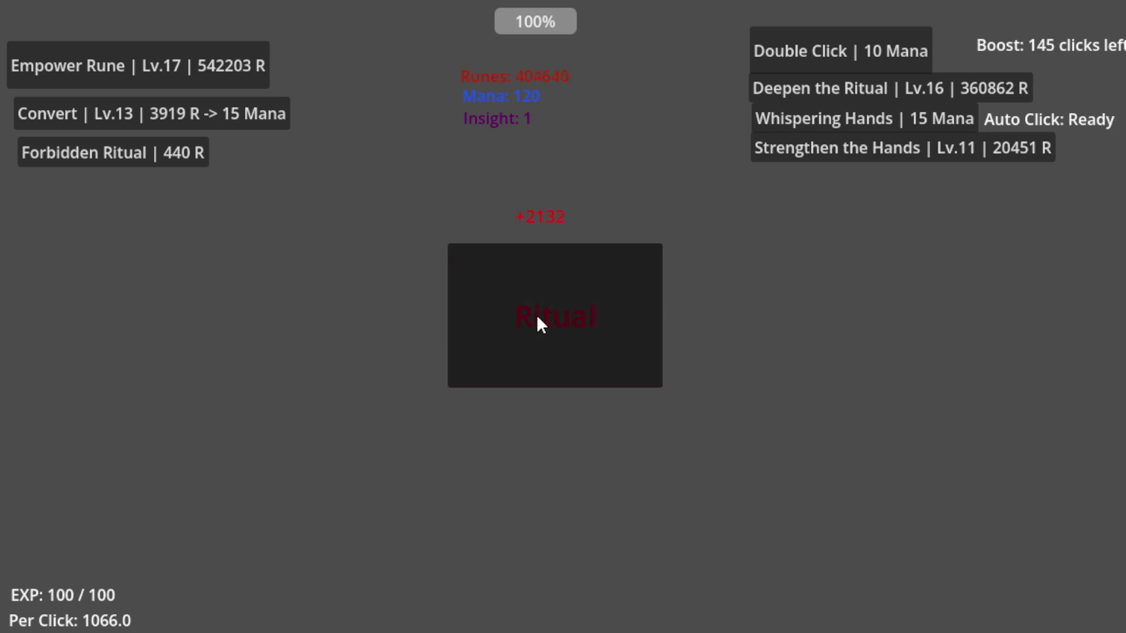
pyautogui.click(537, 316)
pyautogui.click(537, 317)
pyautogui.click(537, 316)
pyautogui.click(538, 317)
pyautogui.click(537, 318)
pyautogui.click(537, 317)
pyautogui.click(539, 317)
pyautogui.click(539, 315)
pyautogui.click(540, 317)
pyautogui.click(539, 317)
pyautogui.click(540, 317)
pyautogui.click(541, 317)
pyautogui.click(540, 317)
pyautogui.click(540, 317)
pyautogui.click(540, 316)
pyautogui.click(540, 317)
pyautogui.doubleClick(540, 317)
pyautogui.doubleClick(540, 317)
pyautogui.click(540, 317)
pyautogui.click(540, 314)
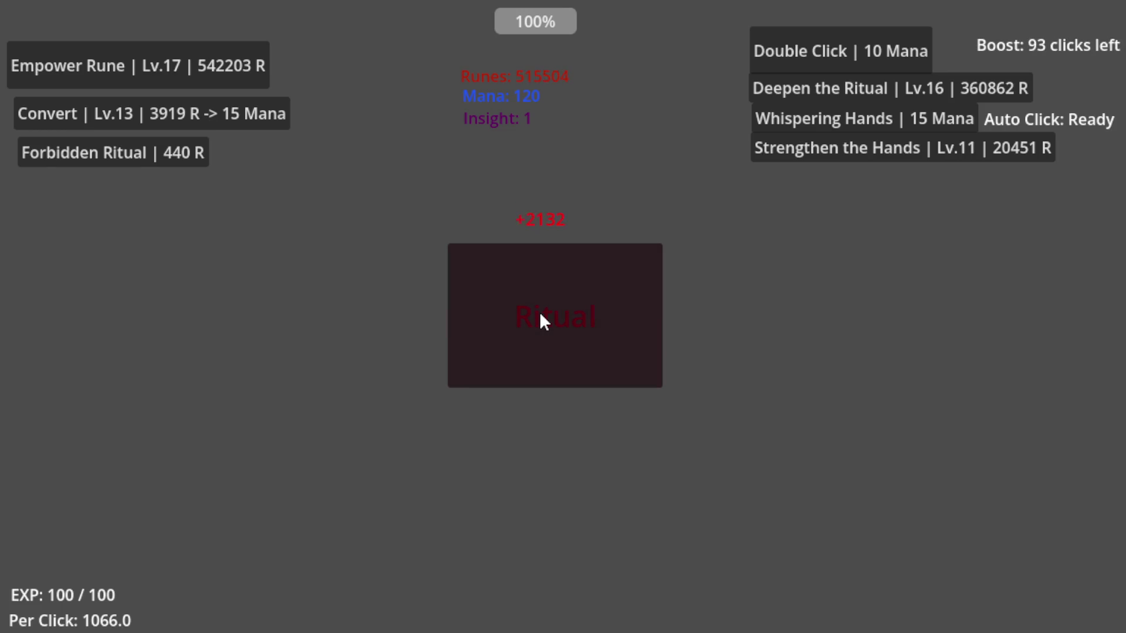
pyautogui.doubleClick(540, 317)
pyautogui.tripleClick(540, 316)
pyautogui.tripleClick(540, 317)
pyautogui.doubleClick(541, 317)
pyautogui.tripleClick(540, 317)
pyautogui.doubleClick(540, 316)
pyautogui.doubleClick(540, 317)
pyautogui.tripleClick(540, 317)
# - Perform the ritual three times, then upgrade Empower Rune to Lv.18
pyautogui.click(562, 302)
pyautogui.click(562, 302)
pyautogui.click(562, 302)
pyautogui.click(562, 302)
pyautogui.click(562, 302)
pyautogui.click(562, 302)
pyautogui.click(562, 302)
pyautogui.click(244, 62)
# - Keep performing the boosted ritual repeatedly to build up runes
pyautogui.click(496, 276)
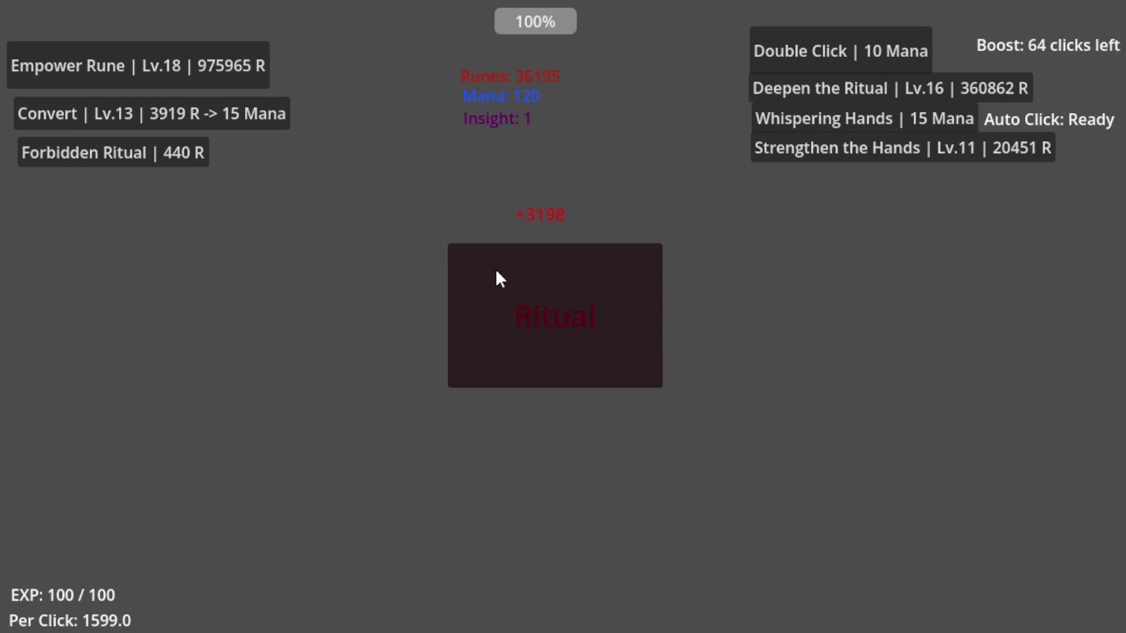
pyautogui.tripleClick(496, 276)
pyautogui.tripleClick(497, 276)
pyautogui.doubleClick(496, 276)
pyautogui.doubleClick(496, 275)
pyautogui.doubleClick(497, 274)
pyautogui.doubleClick(493, 271)
pyautogui.doubleClick(492, 271)
pyautogui.tripleClick(493, 271)
pyautogui.doubleClick(493, 271)
pyautogui.doubleClick(493, 271)
pyautogui.doubleClick(493, 271)
pyautogui.tripleClick(493, 271)
pyautogui.doubleClick(492, 271)
# - Convert runes into Mana, bringing Convert to Lv.20
pyautogui.click(271, 119)
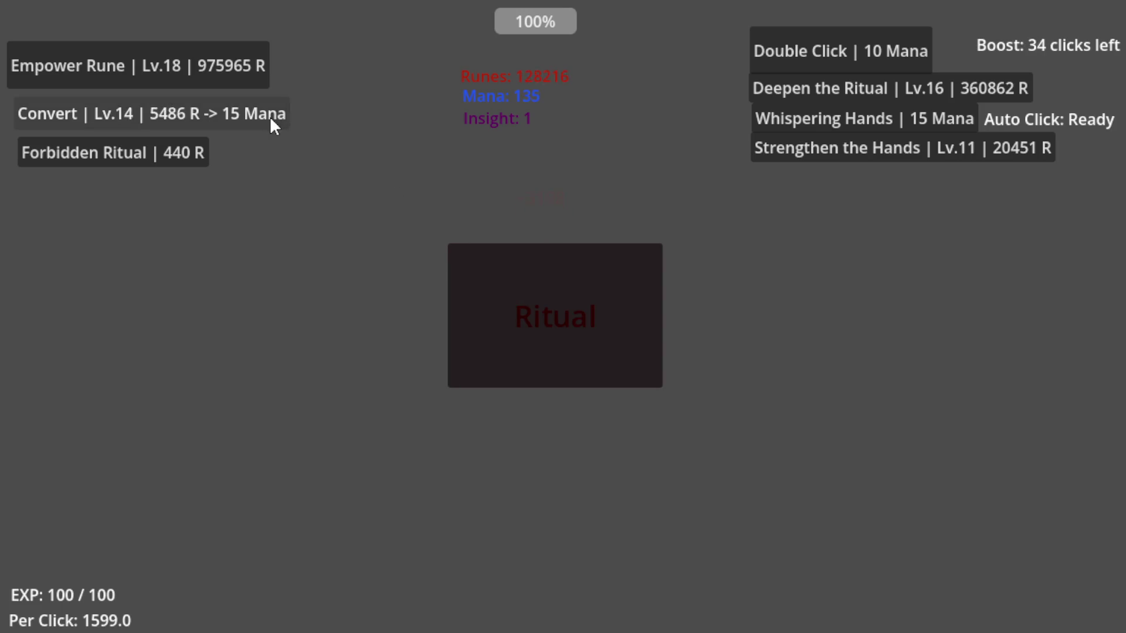
pyautogui.tripleClick(271, 119)
pyautogui.tripleClick(271, 119)
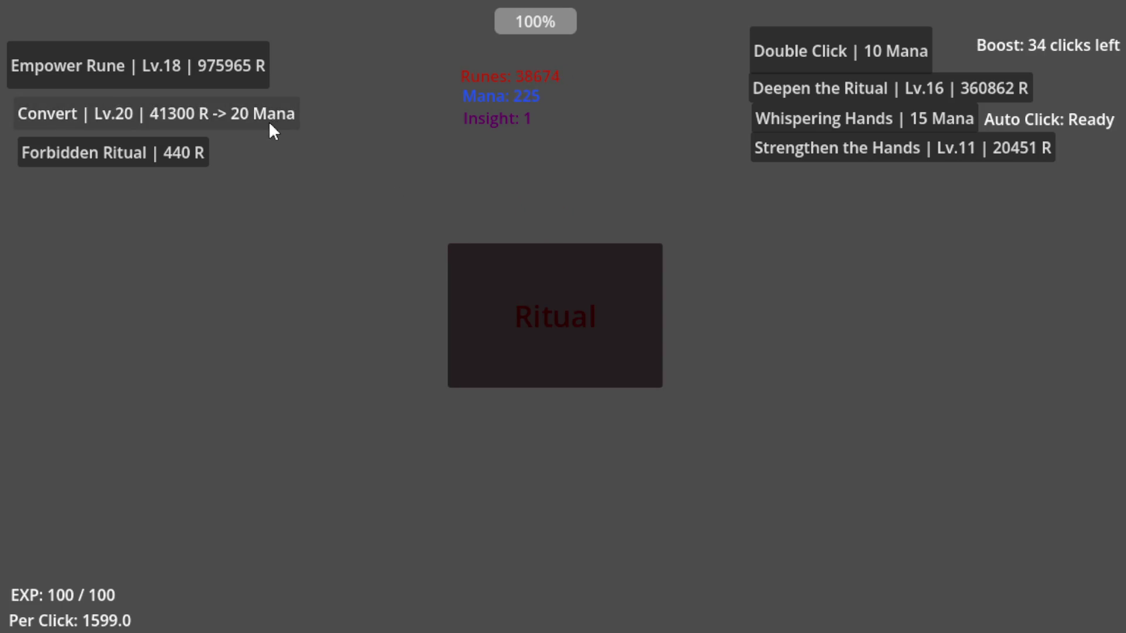
pyautogui.click(165, 153)
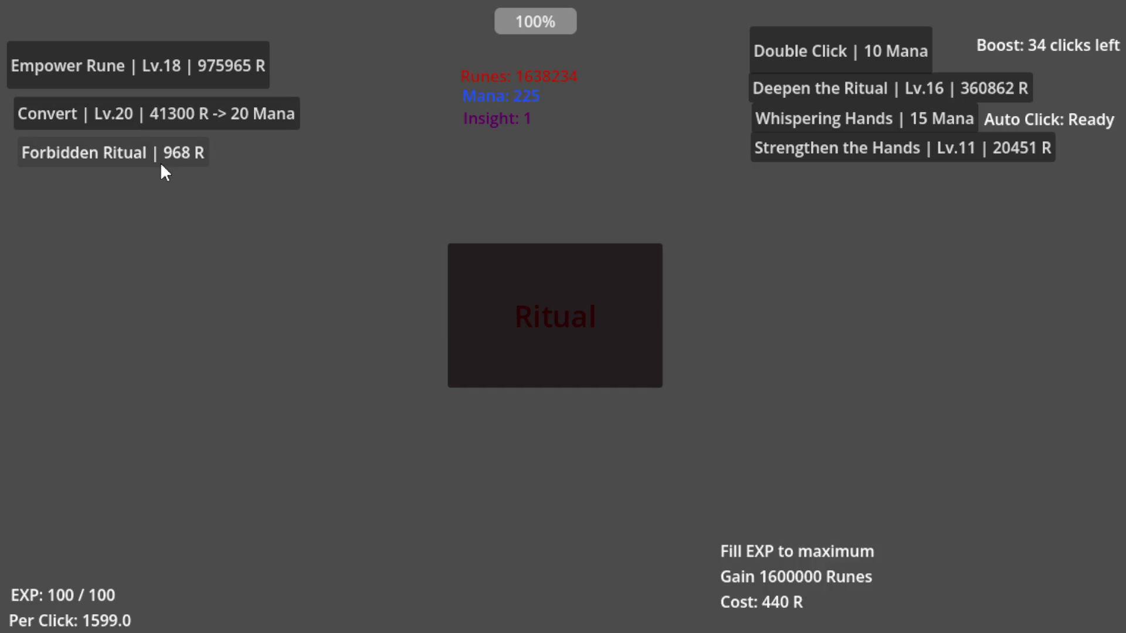
pyautogui.click(162, 160)
pyautogui.click(162, 159)
pyautogui.click(163, 162)
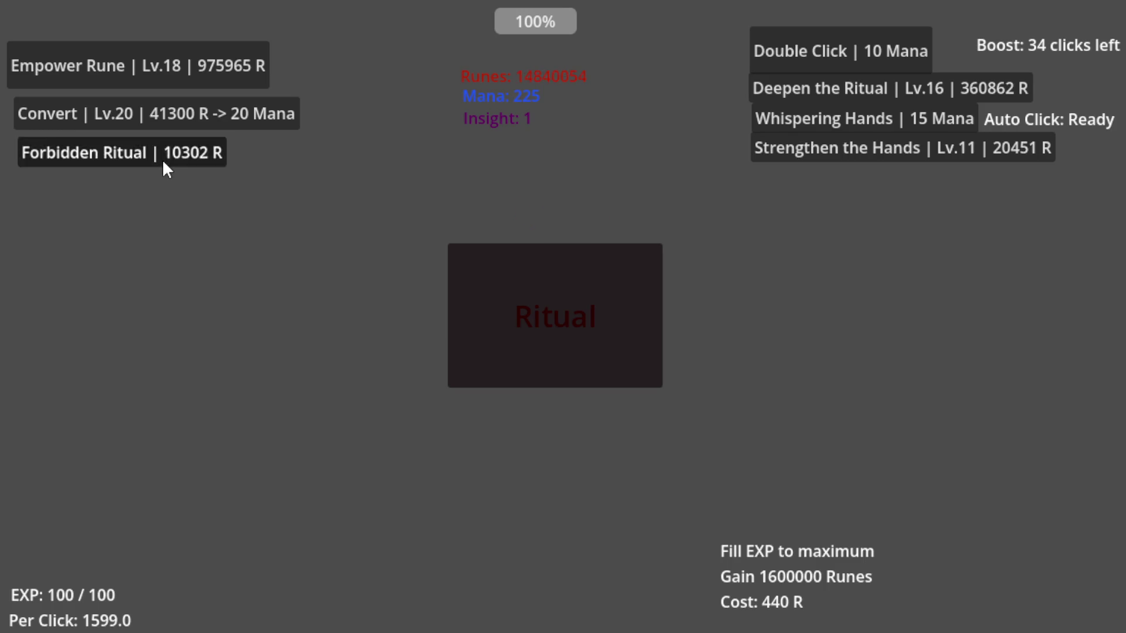
pyautogui.click(162, 159)
pyautogui.click(162, 159)
pyautogui.click(162, 160)
pyautogui.click(162, 159)
pyautogui.doubleClick(163, 161)
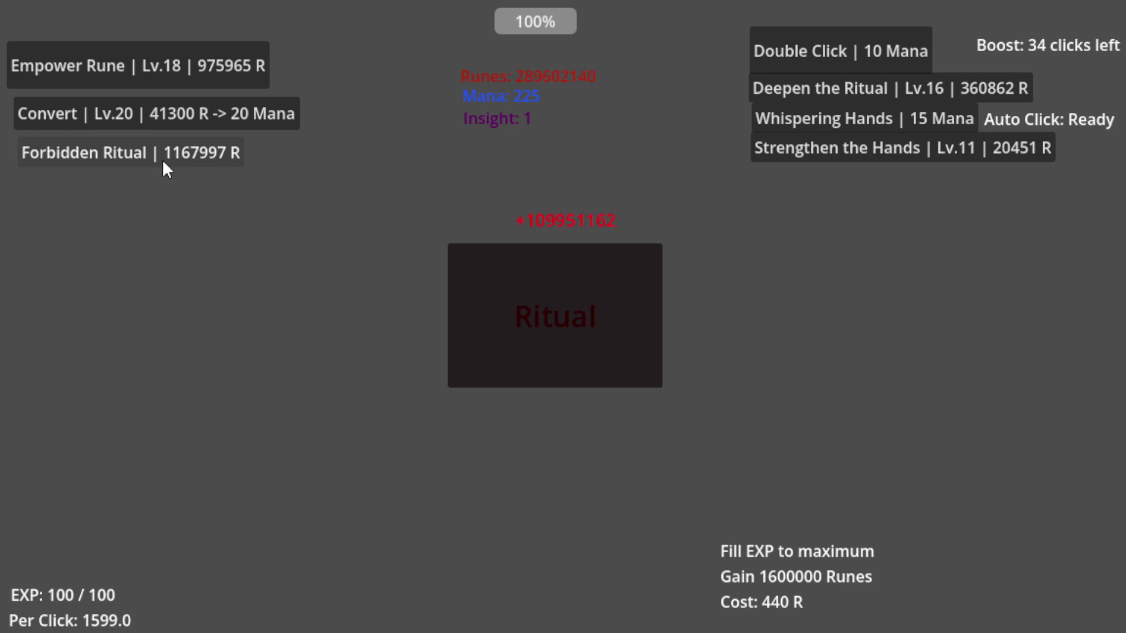
pyautogui.click(163, 161)
pyautogui.doubleClick(164, 160)
pyautogui.doubleClick(164, 160)
pyautogui.doubleClick(165, 160)
pyautogui.click(164, 159)
pyautogui.doubleClick(164, 156)
pyautogui.doubleClick(165, 156)
pyautogui.click(164, 156)
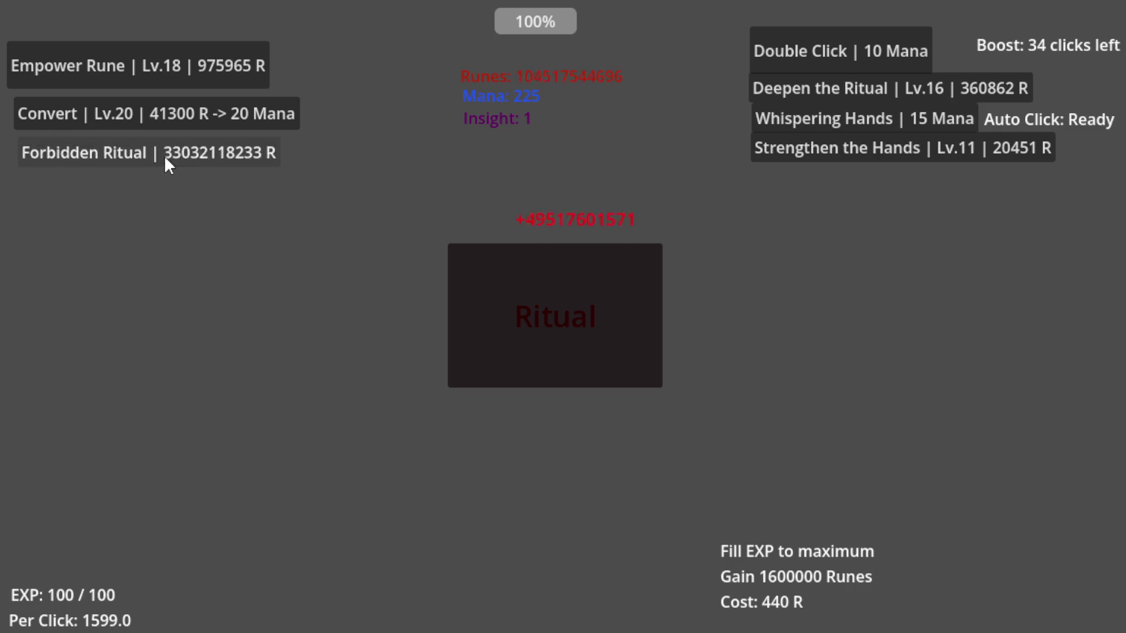
pyautogui.doubleClick(166, 155)
pyautogui.doubleClick(532, 316)
pyautogui.doubleClick(533, 314)
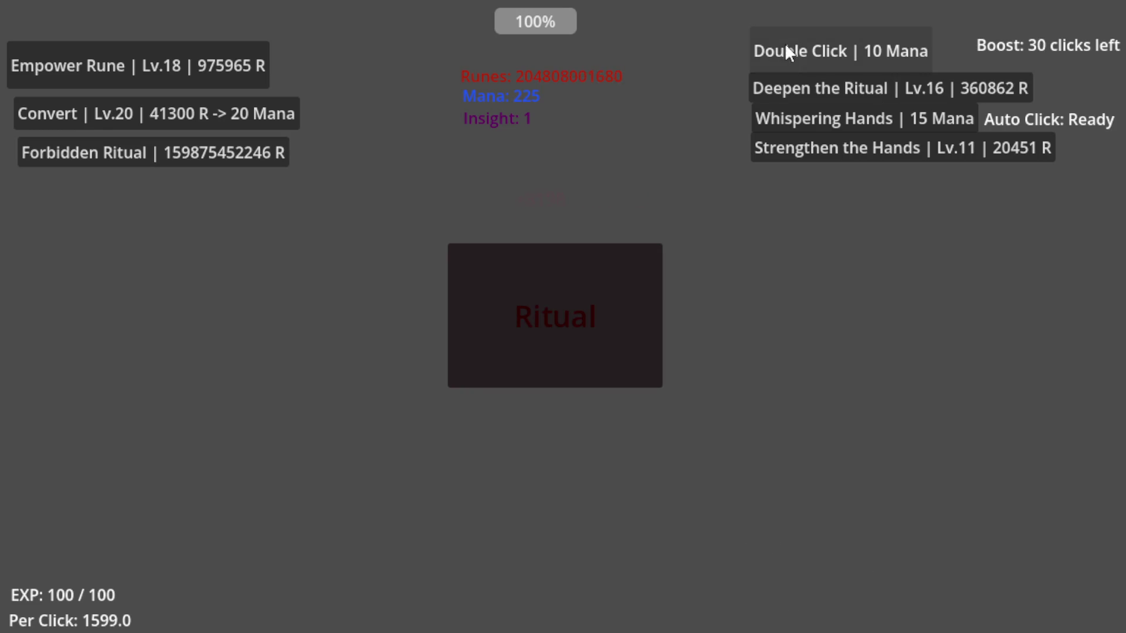
# - Convert runes repeatedly until Convert reaches Lv.62 with 1225 Mana
pyautogui.click(185, 116)
pyautogui.doubleClick(185, 116)
pyautogui.click(185, 116)
pyautogui.doubleClick(185, 115)
pyautogui.click(185, 114)
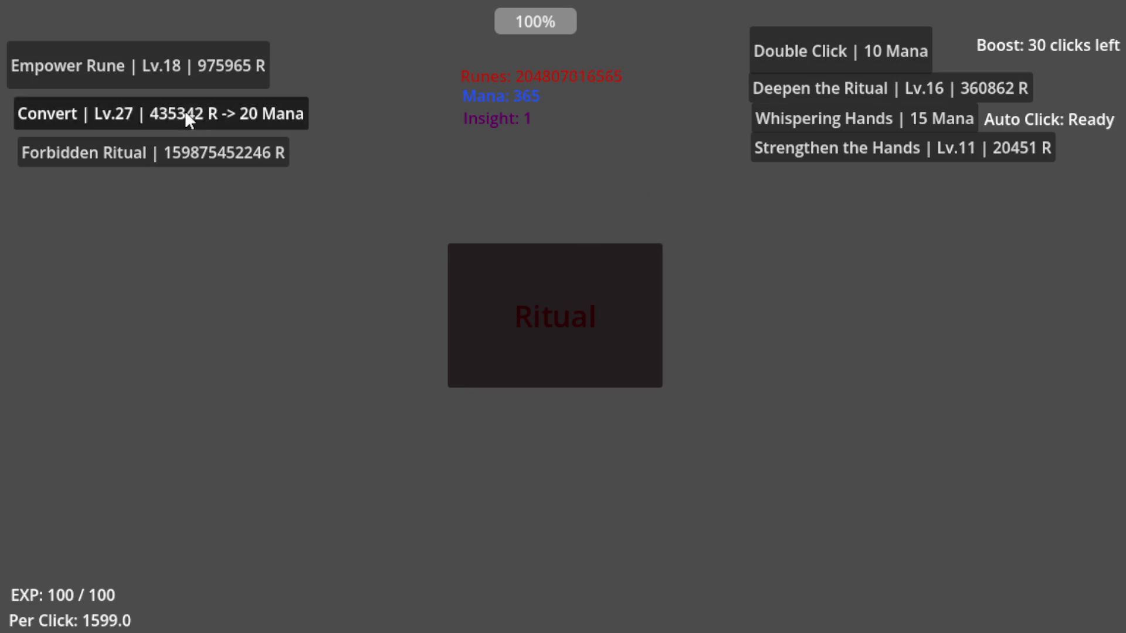
pyautogui.doubleClick(185, 114)
pyautogui.click(186, 114)
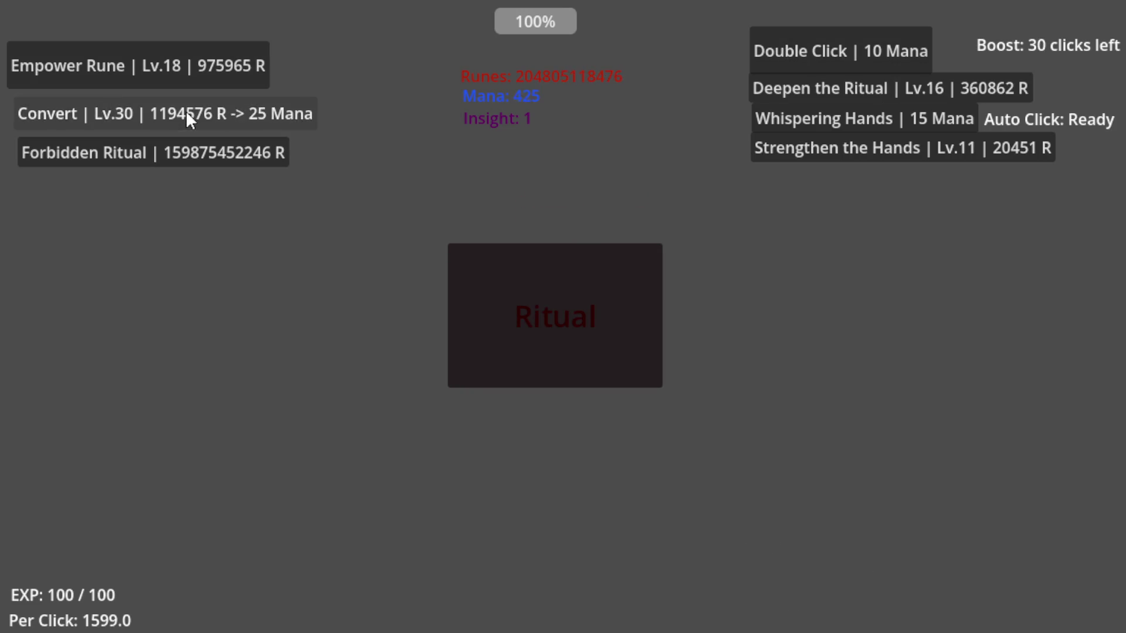
pyautogui.click(236, 111)
pyautogui.doubleClick(240, 113)
pyautogui.doubleClick(241, 113)
pyautogui.doubleClick(240, 113)
pyautogui.doubleClick(241, 113)
pyautogui.click(240, 113)
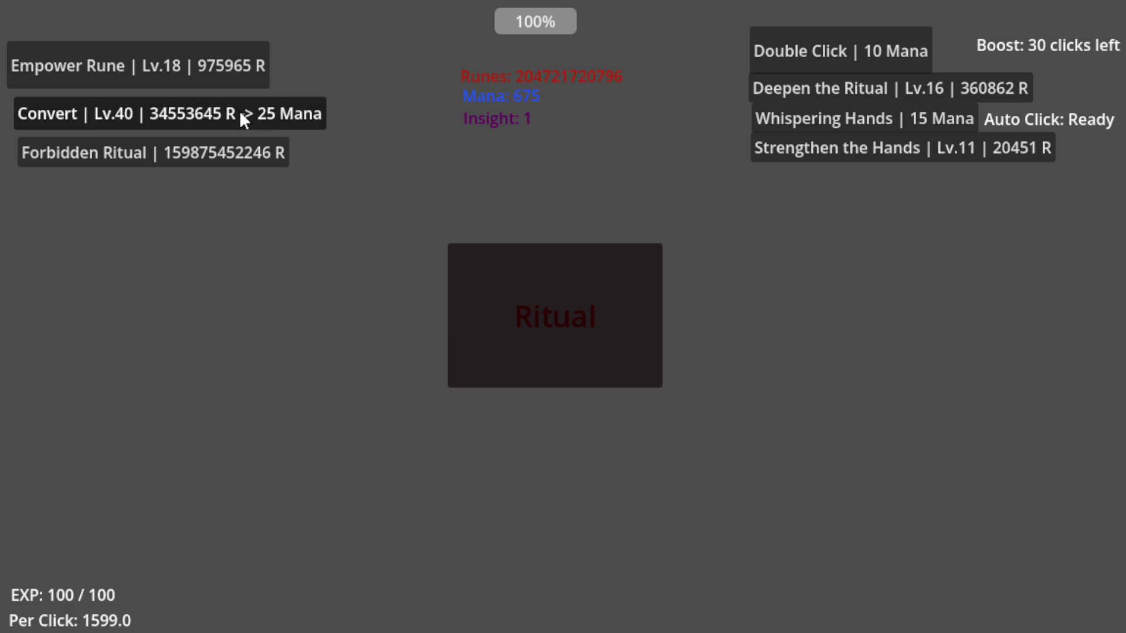
pyautogui.doubleClick(241, 114)
pyautogui.doubleClick(240, 114)
pyautogui.tripleClick(240, 114)
pyautogui.tripleClick(240, 114)
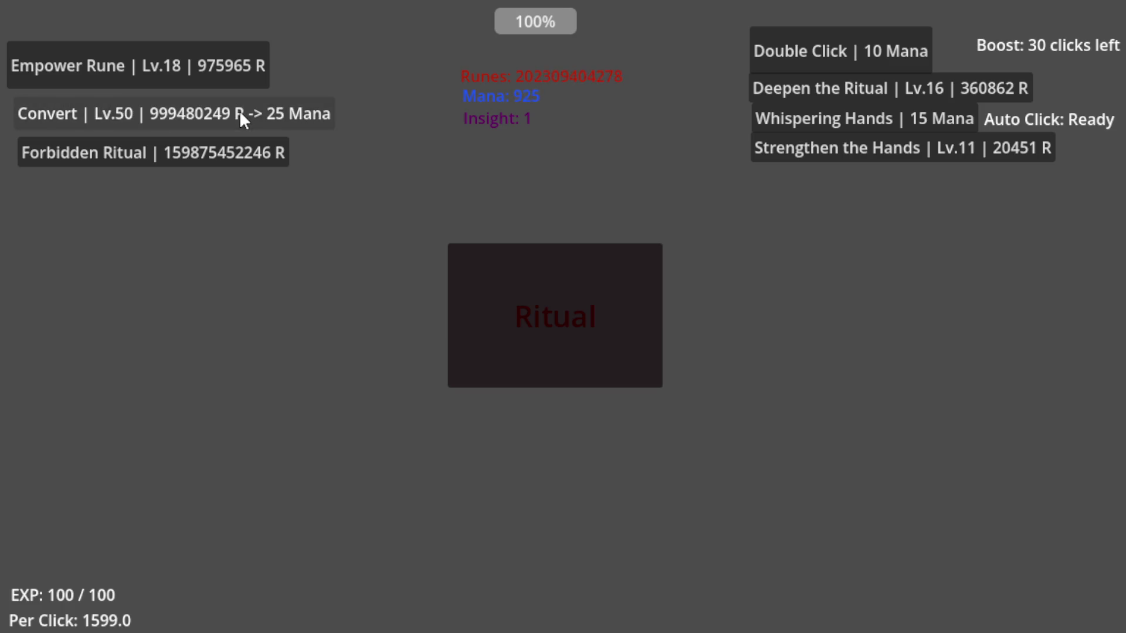
pyautogui.click(241, 114)
pyautogui.doubleClick(240, 113)
pyautogui.doubleClick(241, 113)
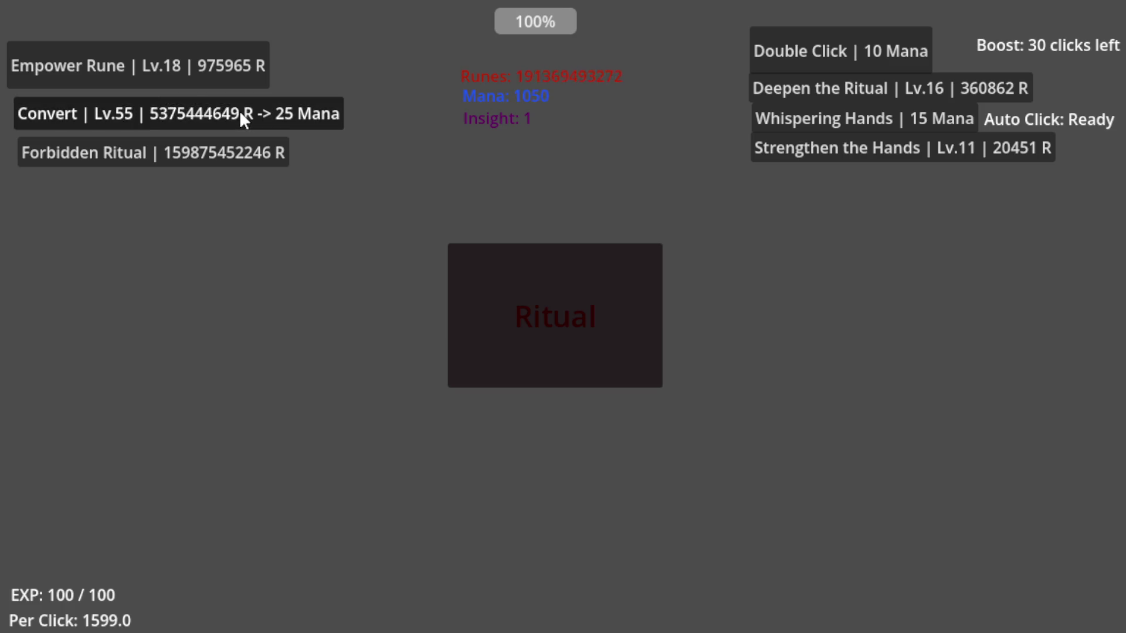
pyautogui.doubleClick(240, 113)
pyautogui.doubleClick(240, 114)
pyautogui.doubleClick(241, 113)
pyautogui.click(240, 113)
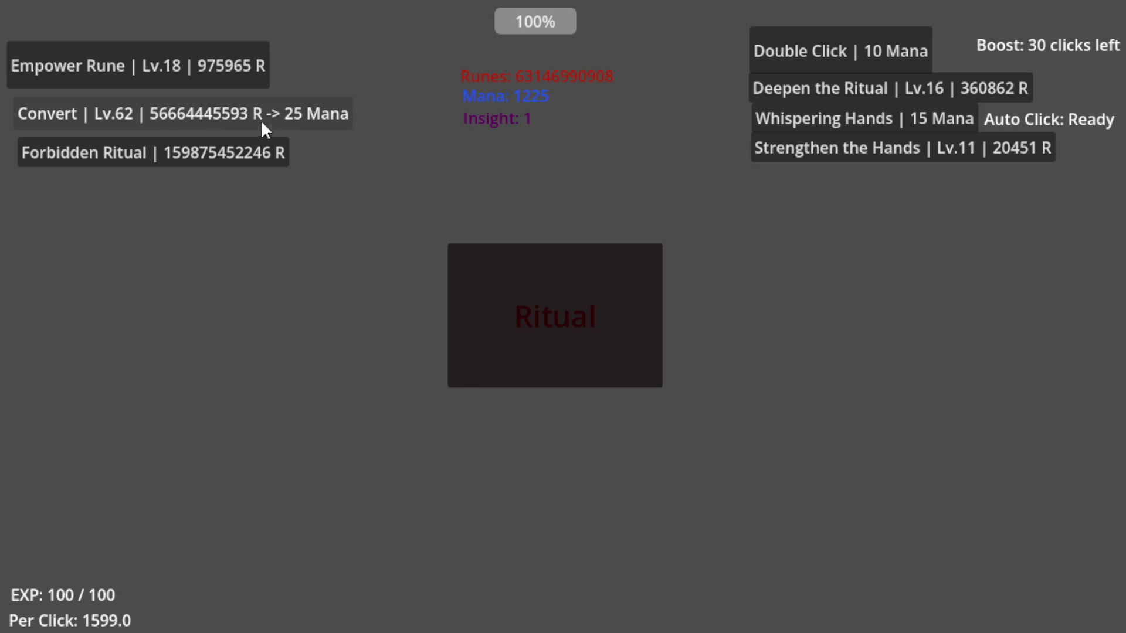
# - Upgrade Strengthen the Hands several levels up to Lv.28
pyautogui.tripleClick(847, 154)
pyautogui.tripleClick(847, 154)
pyautogui.tripleClick(846, 155)
pyautogui.tripleClick(846, 154)
pyautogui.doubleClick(847, 154)
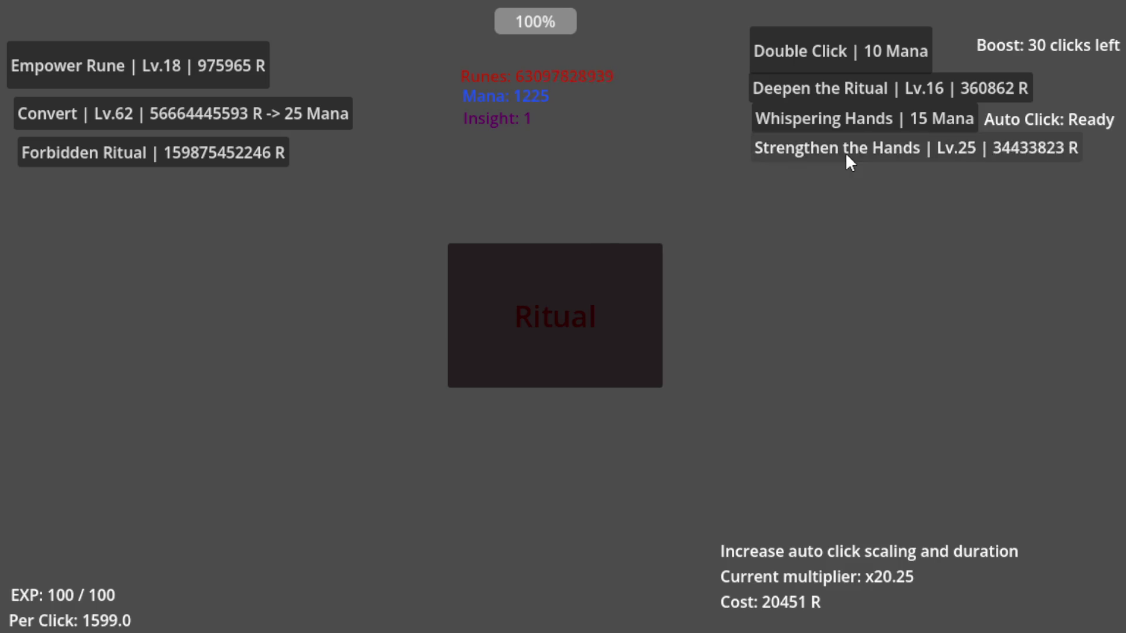
pyautogui.tripleClick(846, 154)
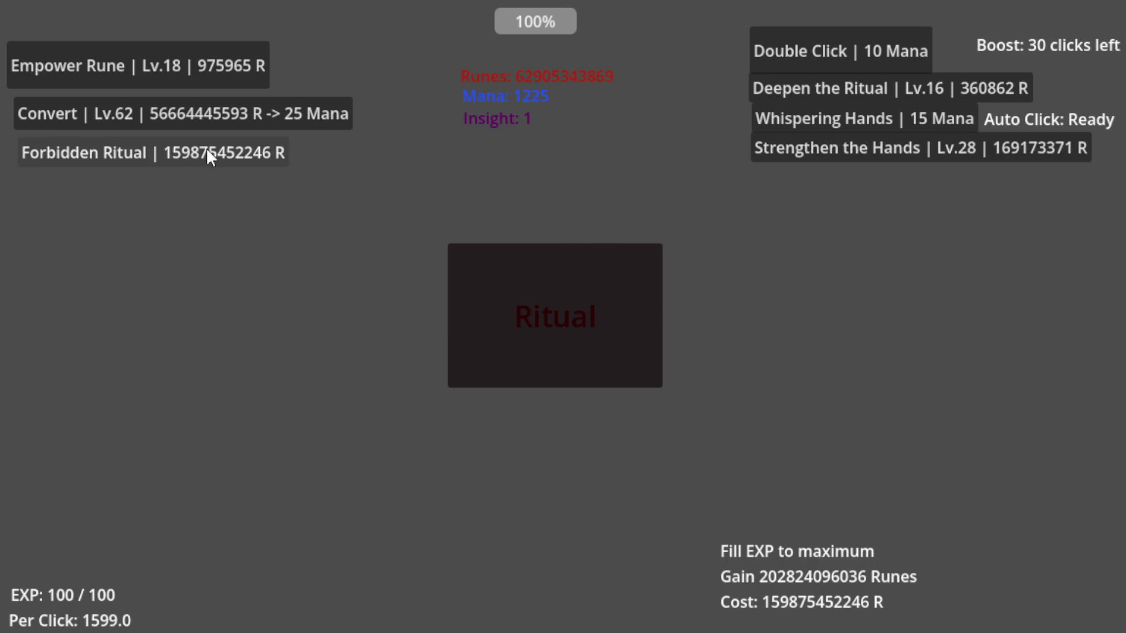
# - Perform a few rituals, then upgrade Empower Rune to Lv.36 (Per Click 2362204)
pyautogui.tripleClick(487, 296)
pyautogui.doubleClick(487, 295)
pyautogui.doubleClick(488, 294)
pyautogui.tripleClick(488, 297)
pyautogui.doubleClick(174, 71)
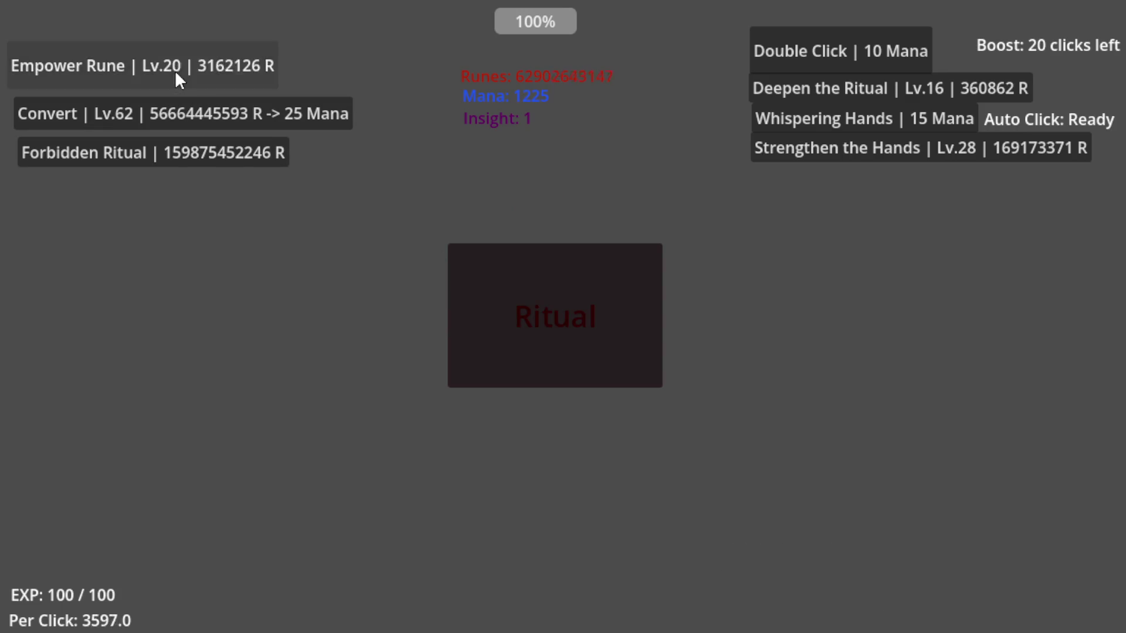
pyautogui.doubleClick(175, 70)
pyautogui.doubleClick(175, 70)
pyautogui.doubleClick(175, 71)
pyautogui.doubleClick(175, 70)
pyautogui.doubleClick(173, 69)
pyautogui.tripleClick(174, 71)
pyautogui.doubleClick(173, 70)
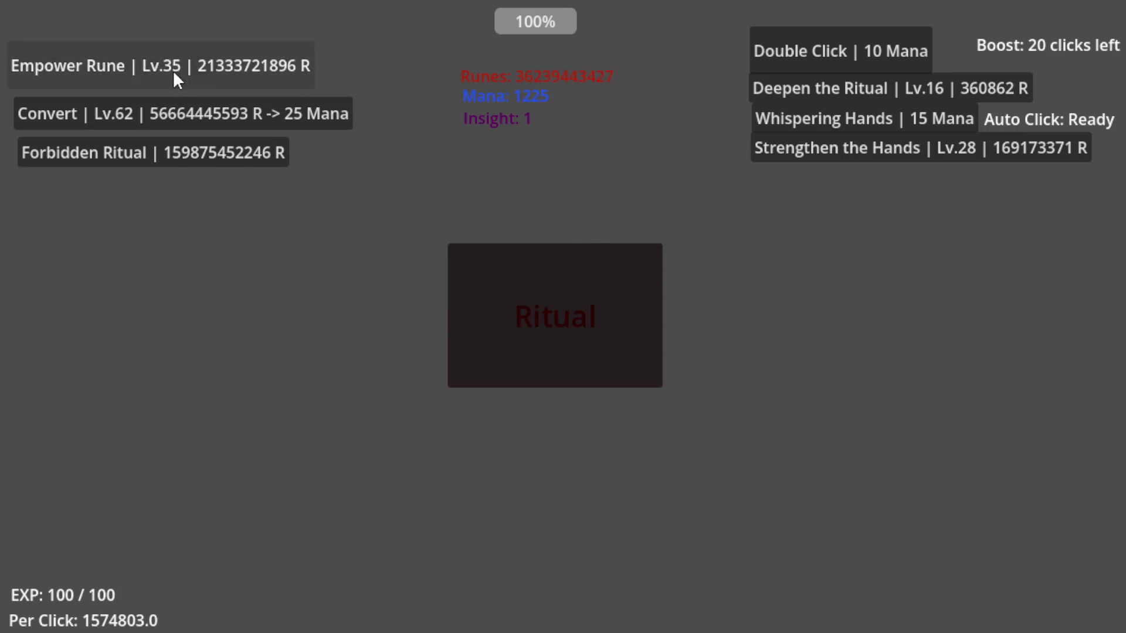
pyautogui.click(173, 70)
# - Perform the ritual repeatedly to use up the remaining boosted clicks
pyautogui.tripleClick(535, 293)
pyautogui.doubleClick(533, 291)
pyautogui.doubleClick(532, 291)
pyautogui.doubleClick(533, 291)
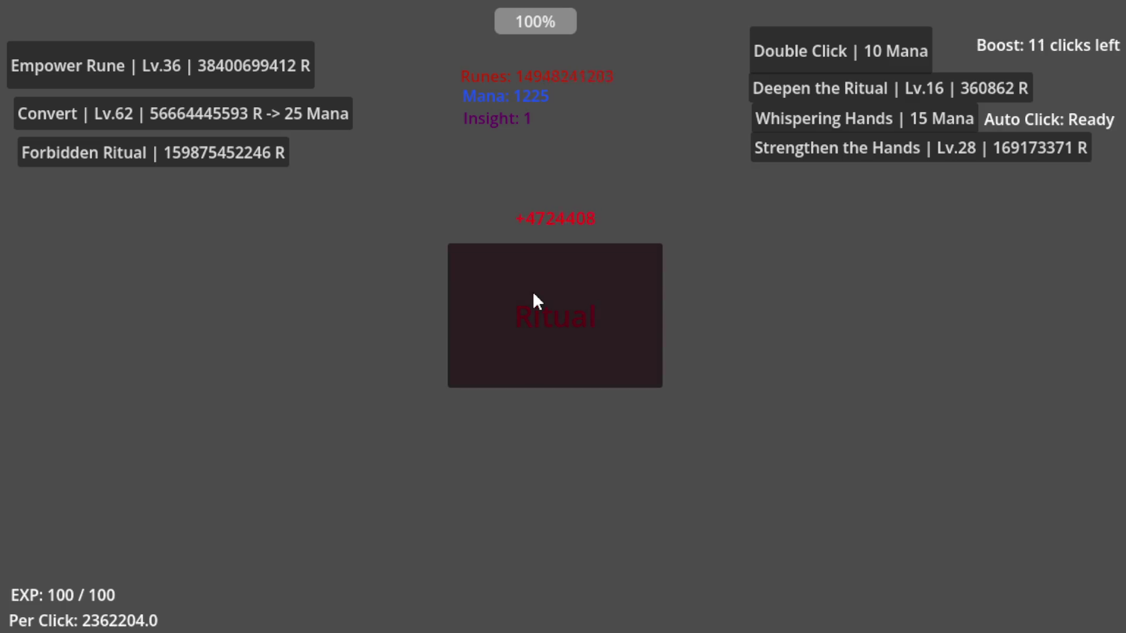
pyautogui.doubleClick(533, 291)
pyautogui.doubleClick(533, 291)
pyautogui.doubleClick(533, 291)
pyautogui.doubleClick(533, 291)
pyautogui.doubleClick(533, 291)
pyautogui.tripleClick(533, 291)
pyautogui.doubleClick(532, 291)
pyautogui.tripleClick(531, 291)
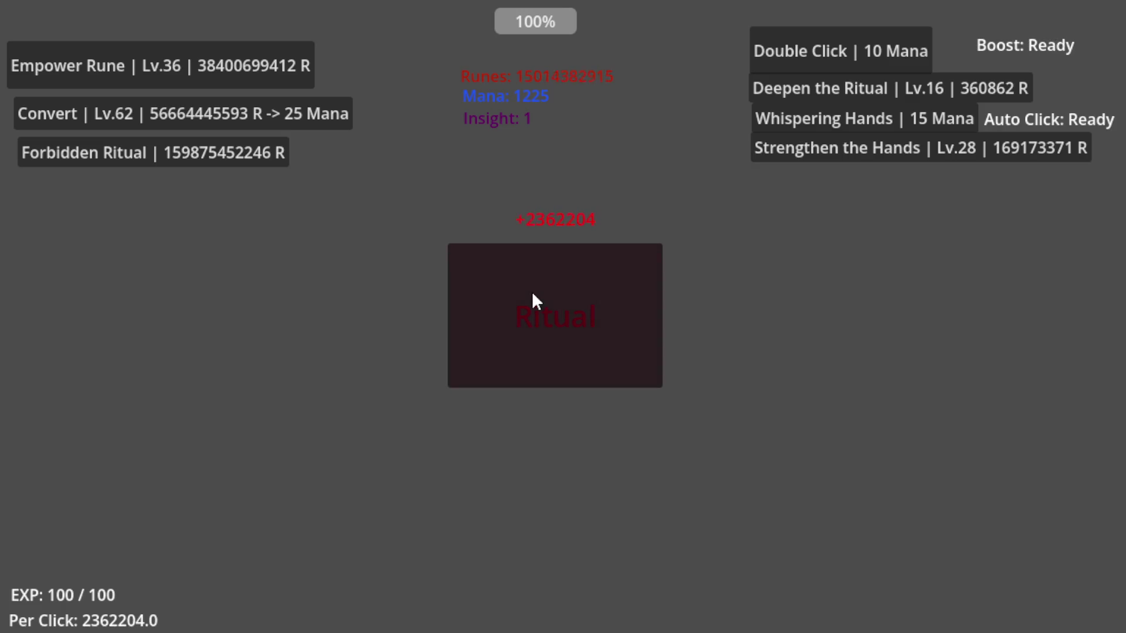
# - Raise Strengthen the Hands to Lv.35 and start Whispering Hands auto-clicking
pyautogui.click(821, 145)
pyautogui.click(821, 144)
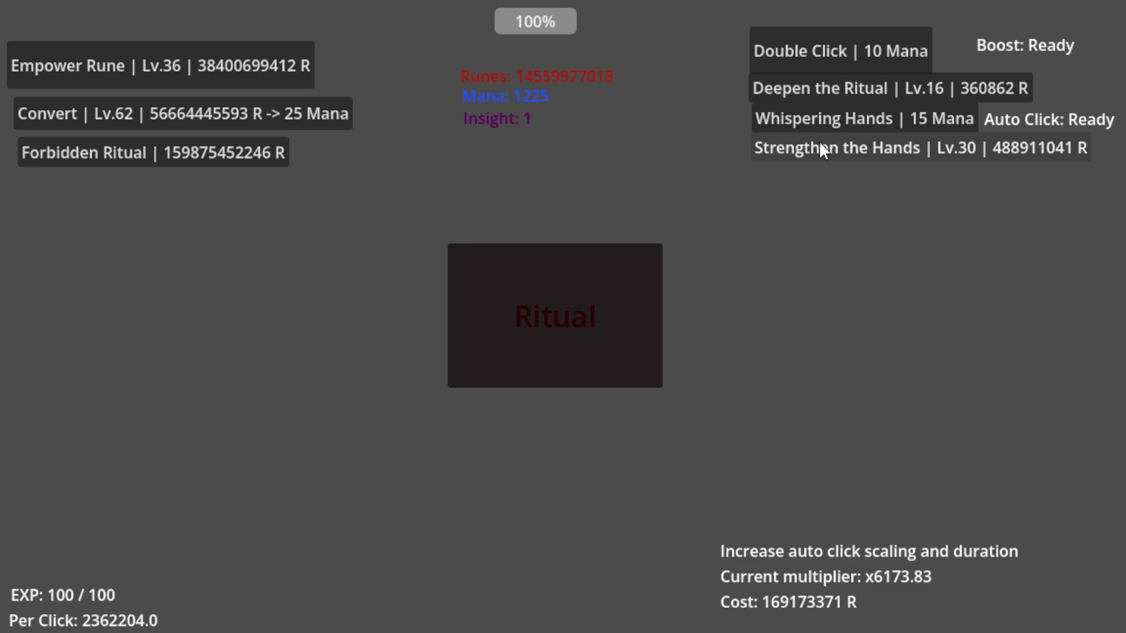
pyautogui.click(821, 144)
pyautogui.doubleClick(821, 144)
pyautogui.doubleClick(820, 143)
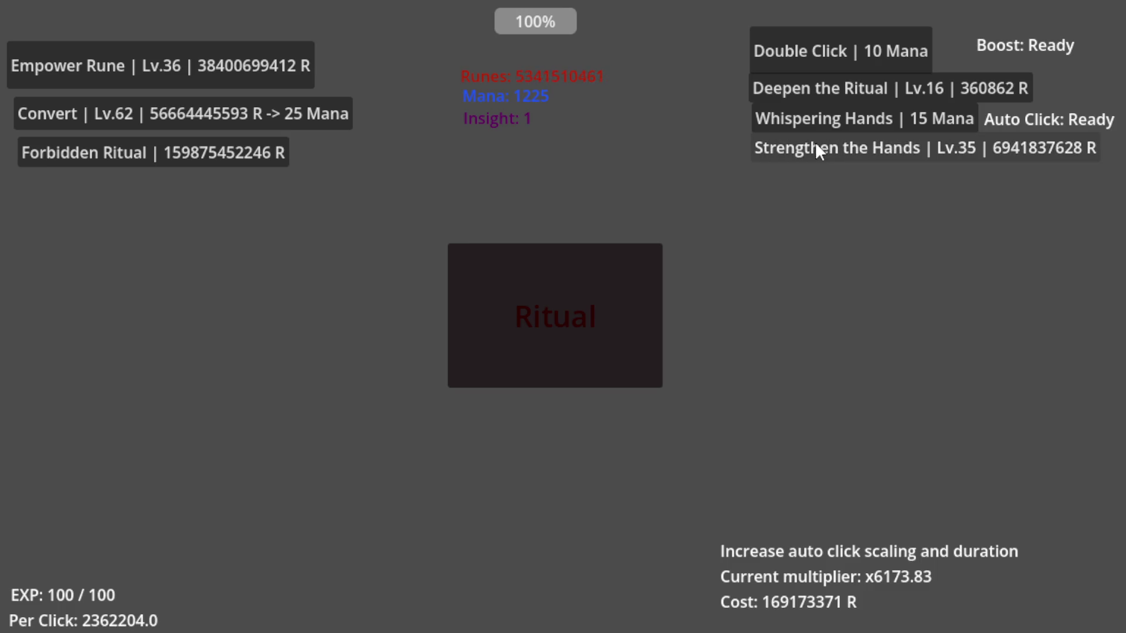
pyautogui.click(795, 117)
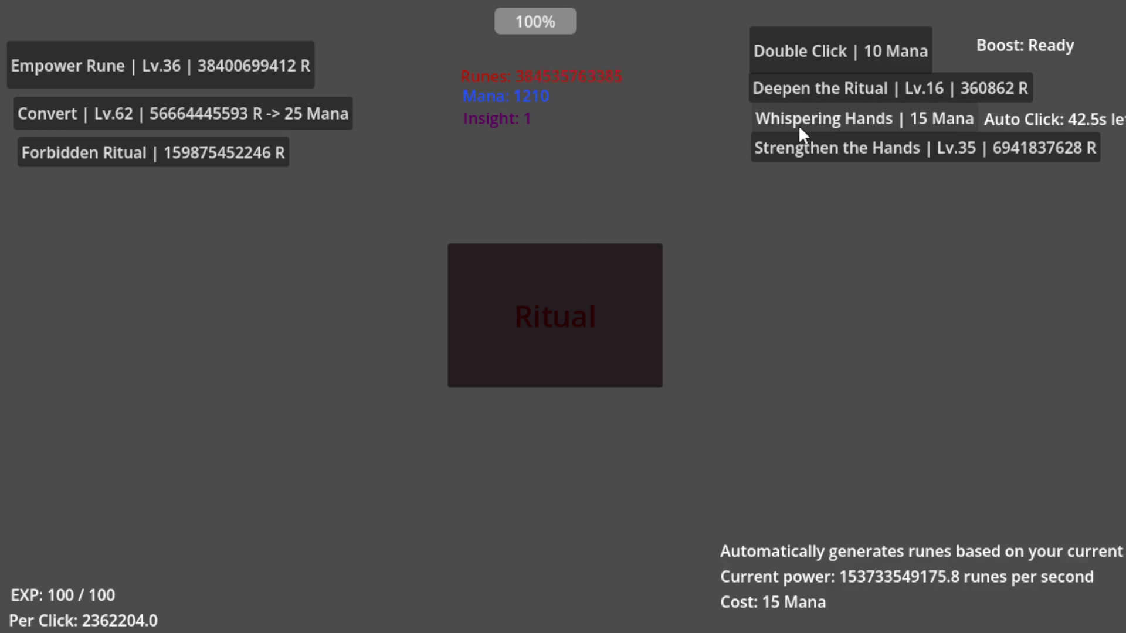
# - Perform the ritual for runes, then buy the Forbidden Ritual rune reward several times
pyautogui.click(529, 343)
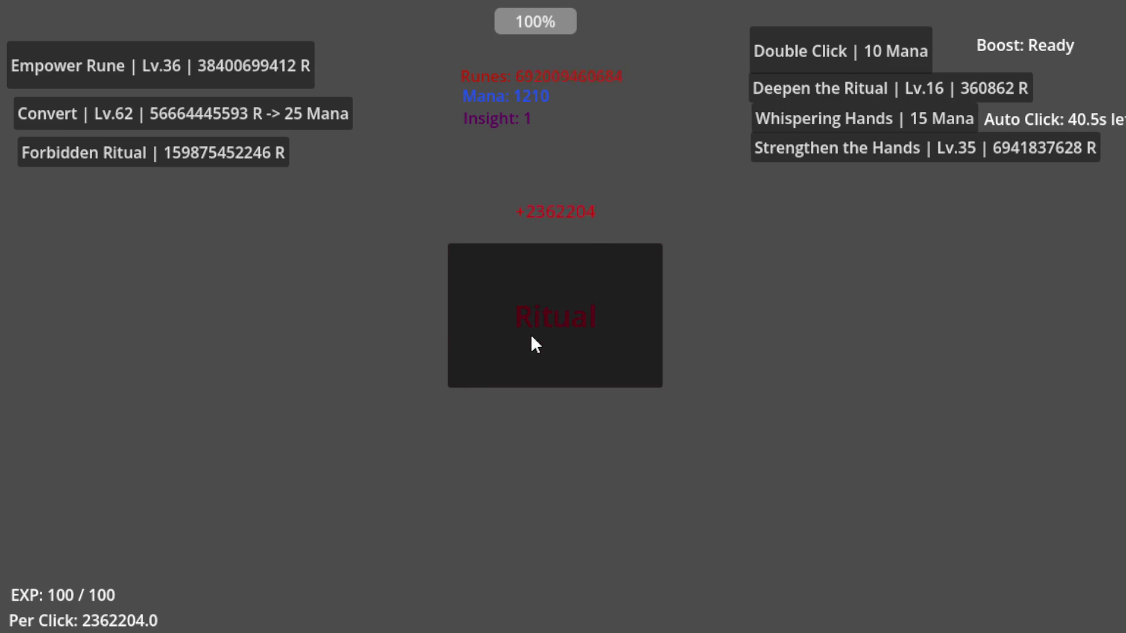
pyautogui.click(185, 154)
pyautogui.click(186, 154)
pyautogui.click(186, 156)
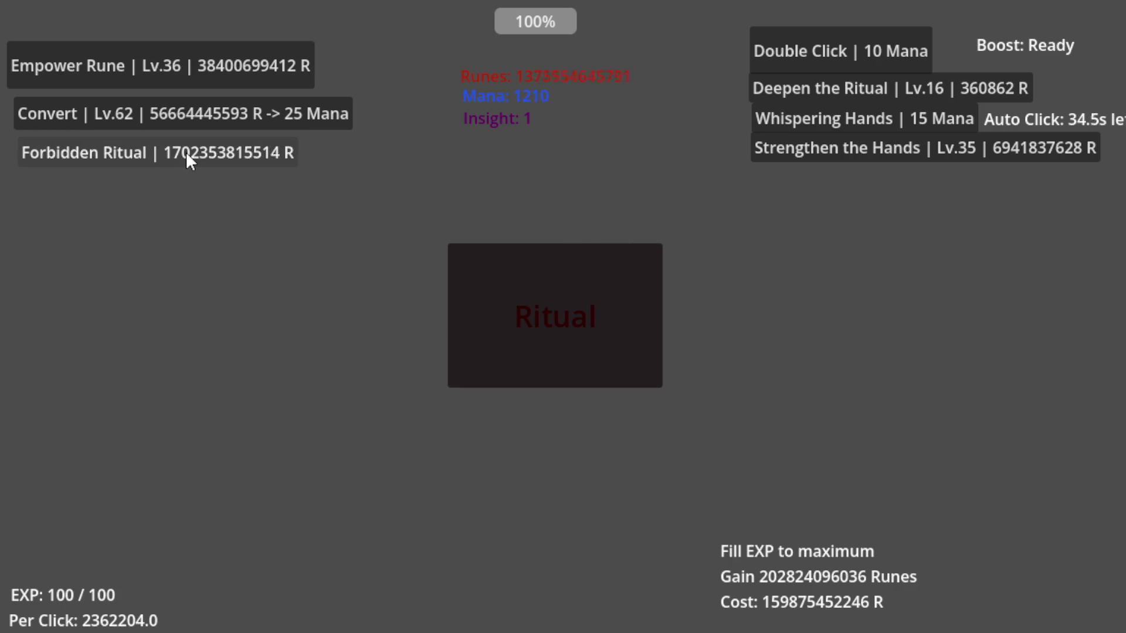
pyautogui.click(186, 158)
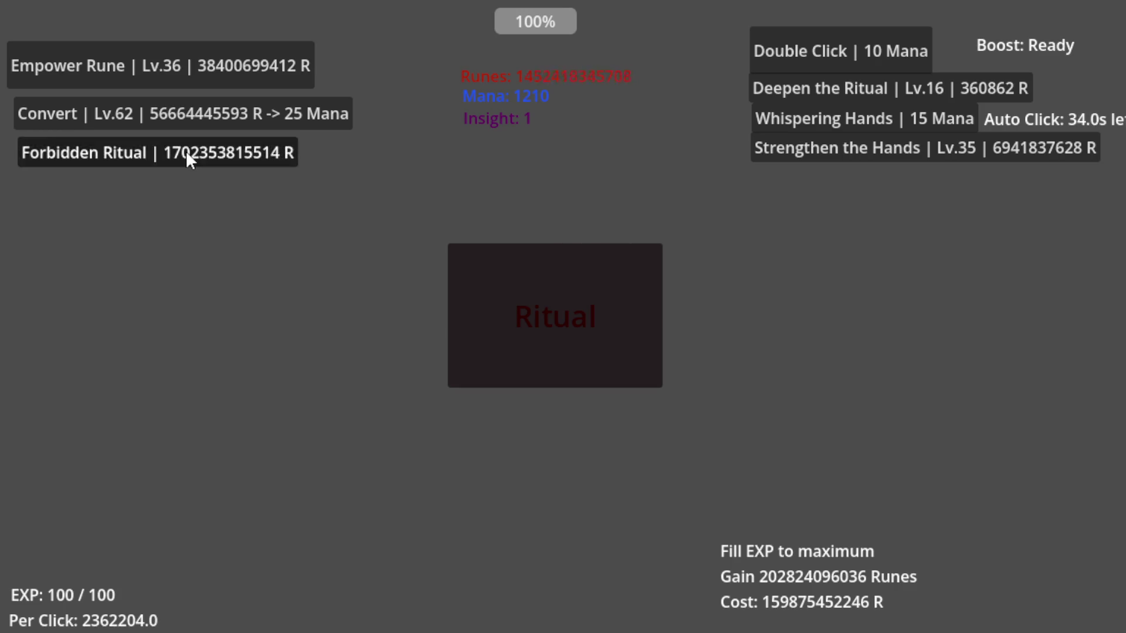
# - Level up Empower Rune repeatedly to Lv.50 to raise per-click runes
pyautogui.click(203, 63)
pyautogui.click(203, 63)
pyautogui.click(203, 62)
pyautogui.click(203, 63)
pyautogui.click(204, 63)
pyautogui.click(203, 62)
pyautogui.click(203, 63)
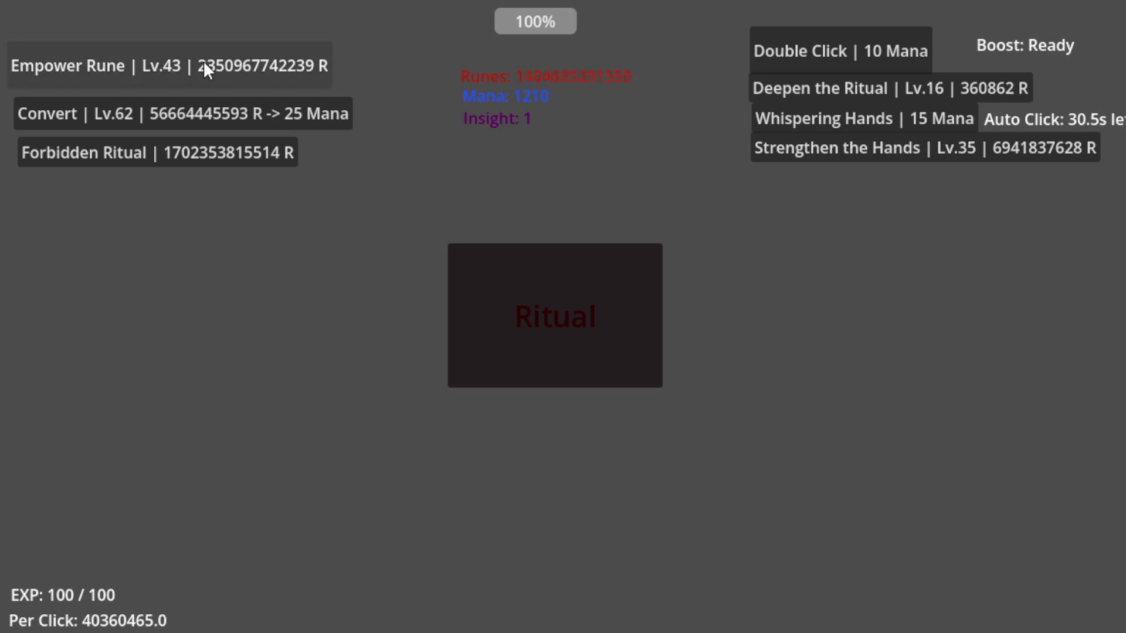
pyautogui.click(203, 63)
pyautogui.click(203, 63)
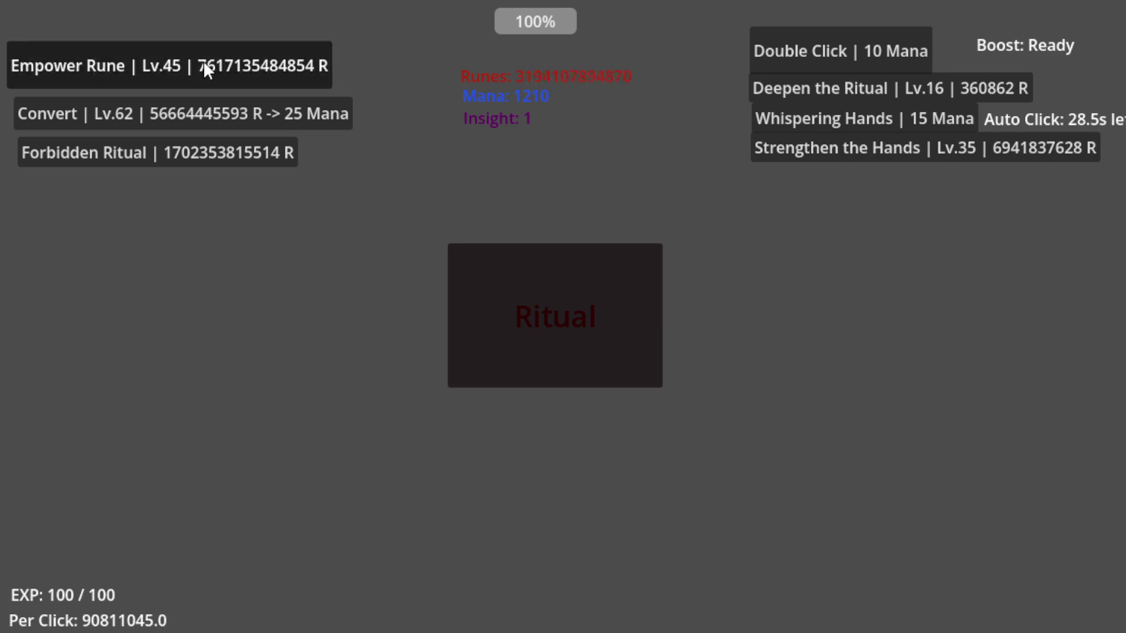
pyautogui.click(203, 61)
pyautogui.click(203, 61)
pyautogui.click(203, 61)
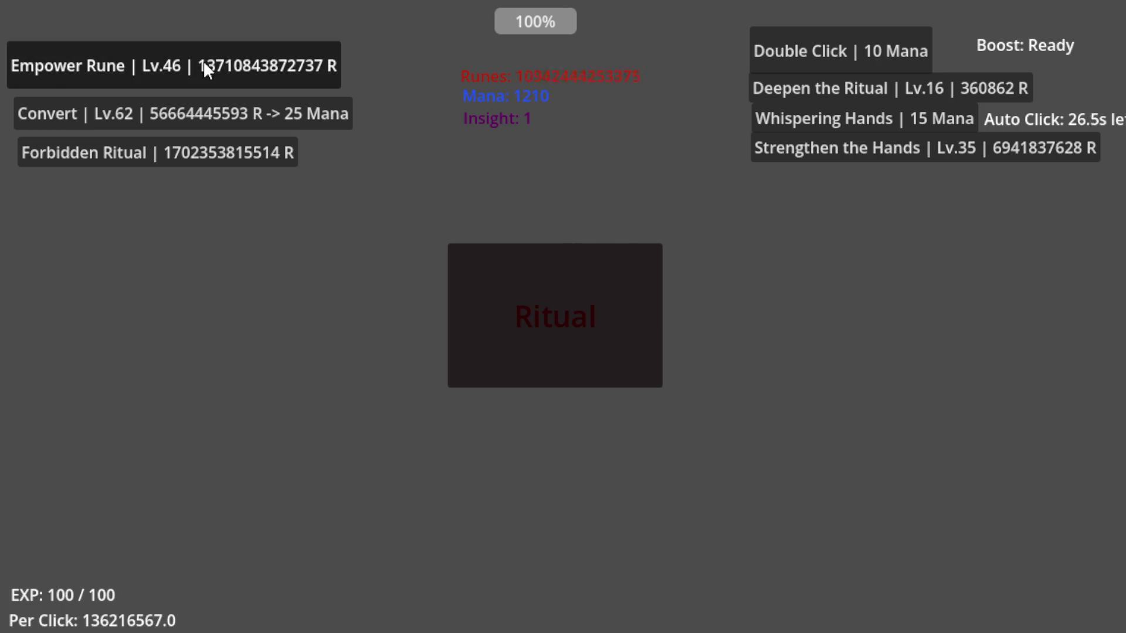
pyautogui.click(202, 61)
pyautogui.click(221, 63)
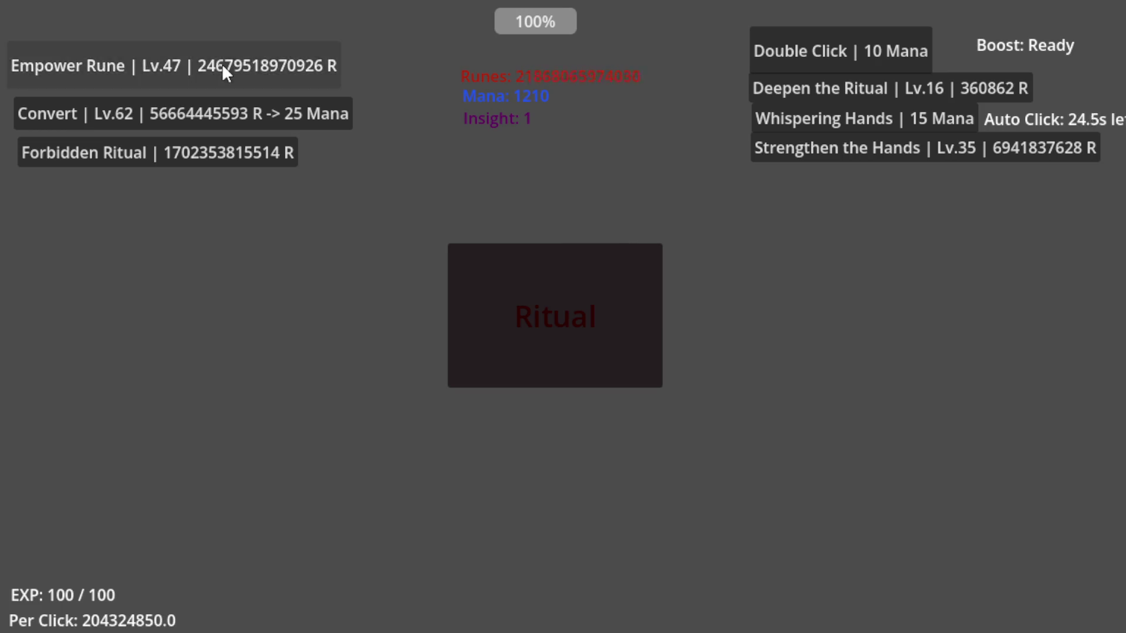
pyautogui.click(222, 63)
pyautogui.click(222, 64)
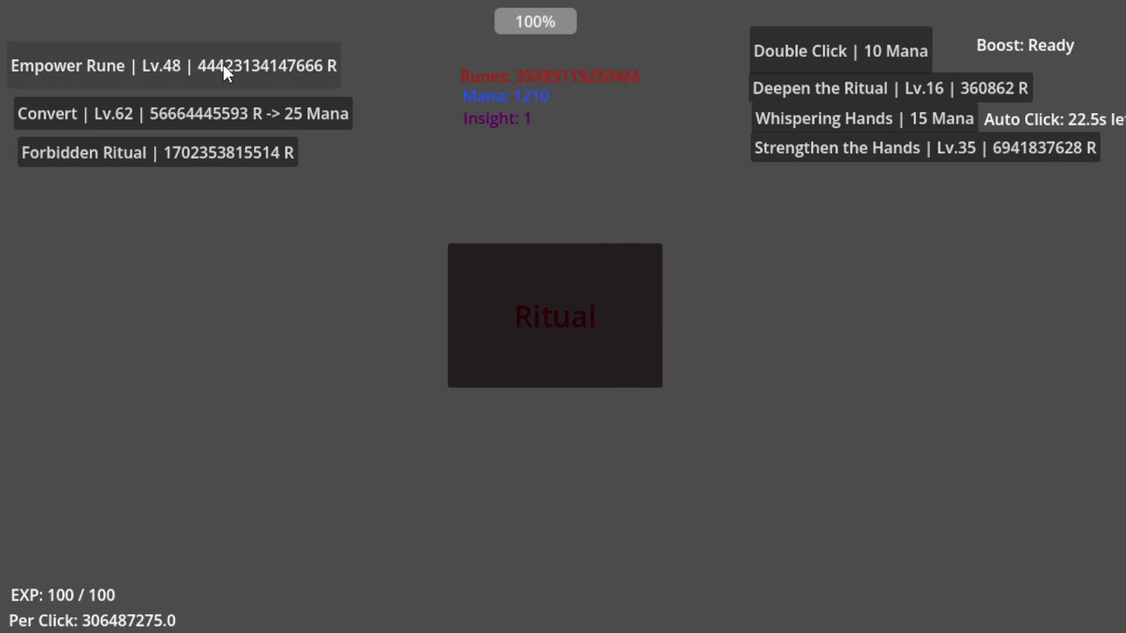
pyautogui.click(222, 63)
pyautogui.click(223, 63)
pyautogui.click(223, 64)
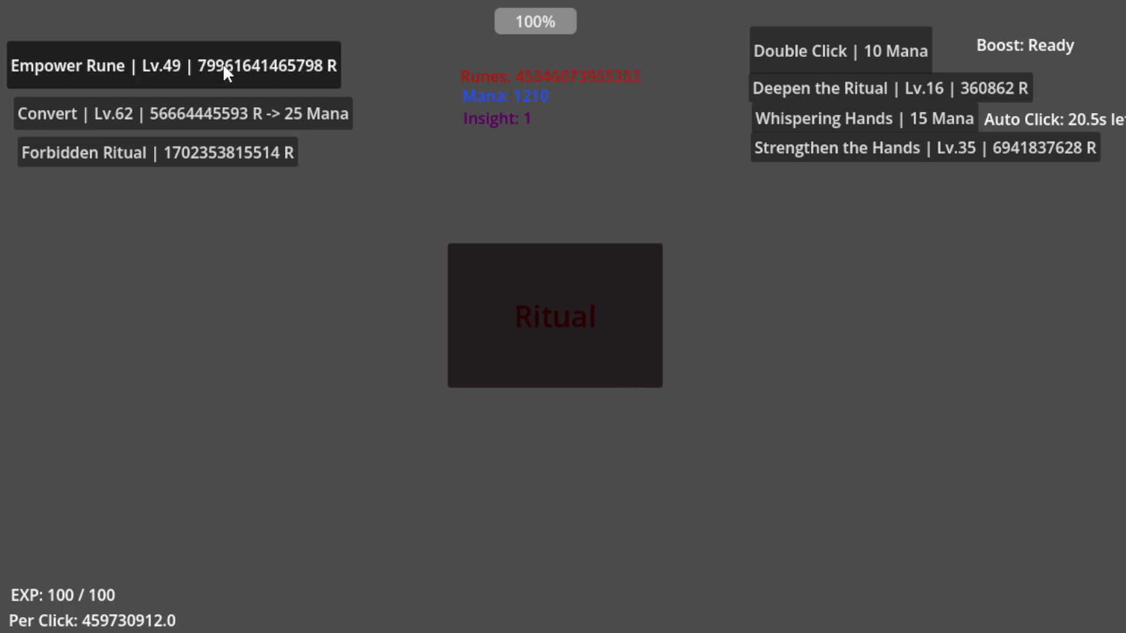
pyautogui.click(223, 64)
pyautogui.click(223, 63)
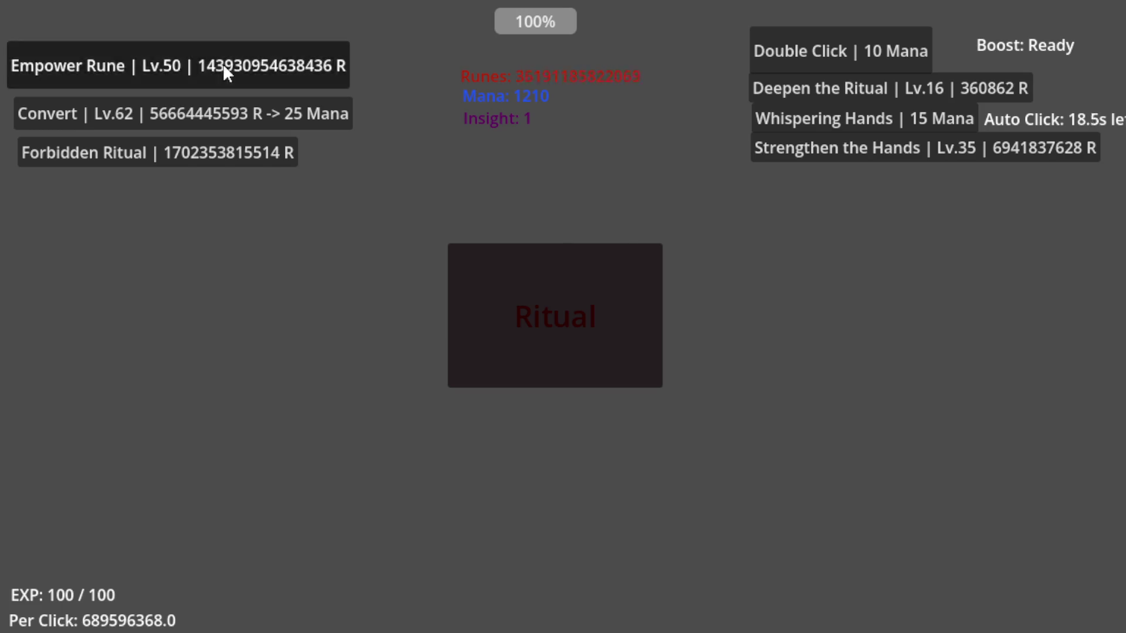
pyautogui.click(223, 63)
# - Perform the ritual for more runes, then level up Deepen the Ritual repeatedly
pyautogui.click(223, 63)
pyautogui.click(452, 298)
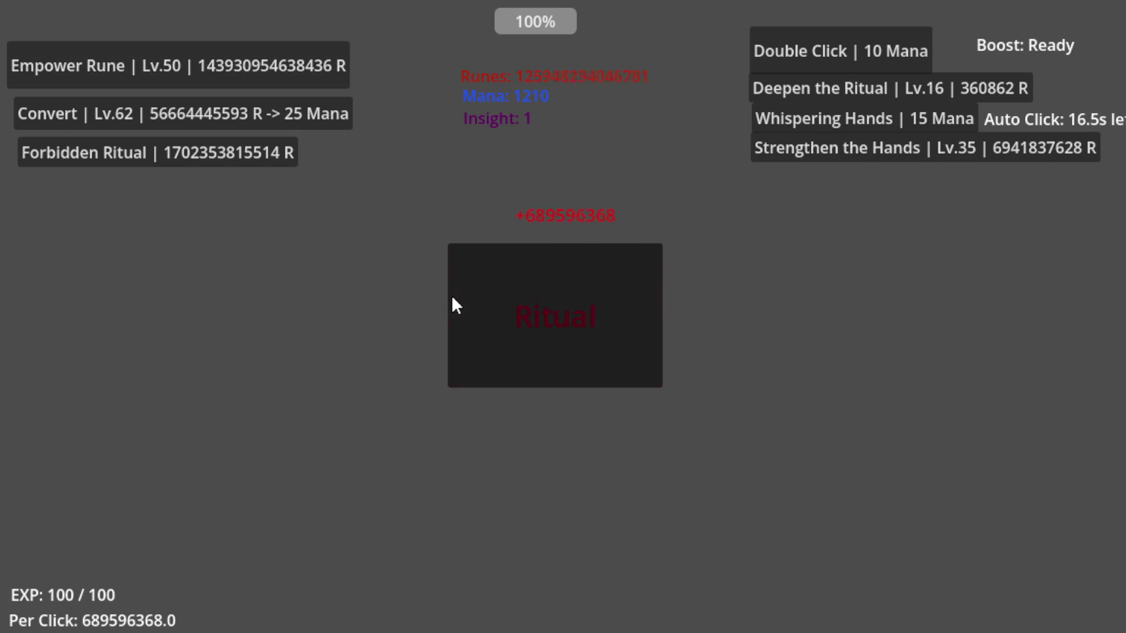
pyautogui.click(792, 98)
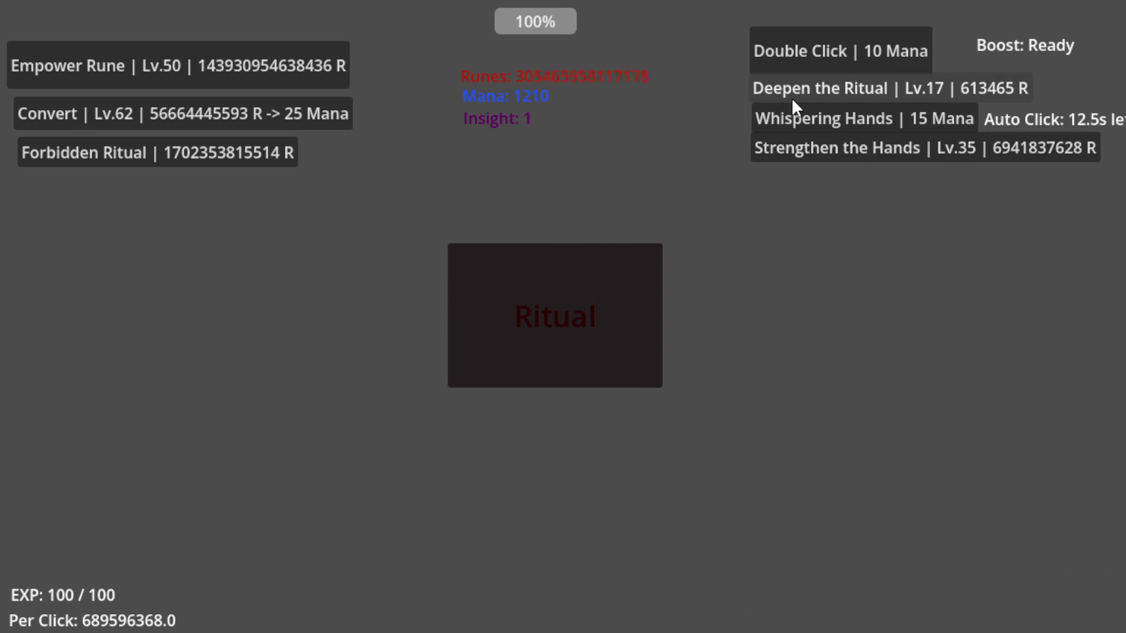
pyautogui.click(793, 94)
pyautogui.click(795, 93)
pyautogui.click(794, 93)
pyautogui.click(794, 93)
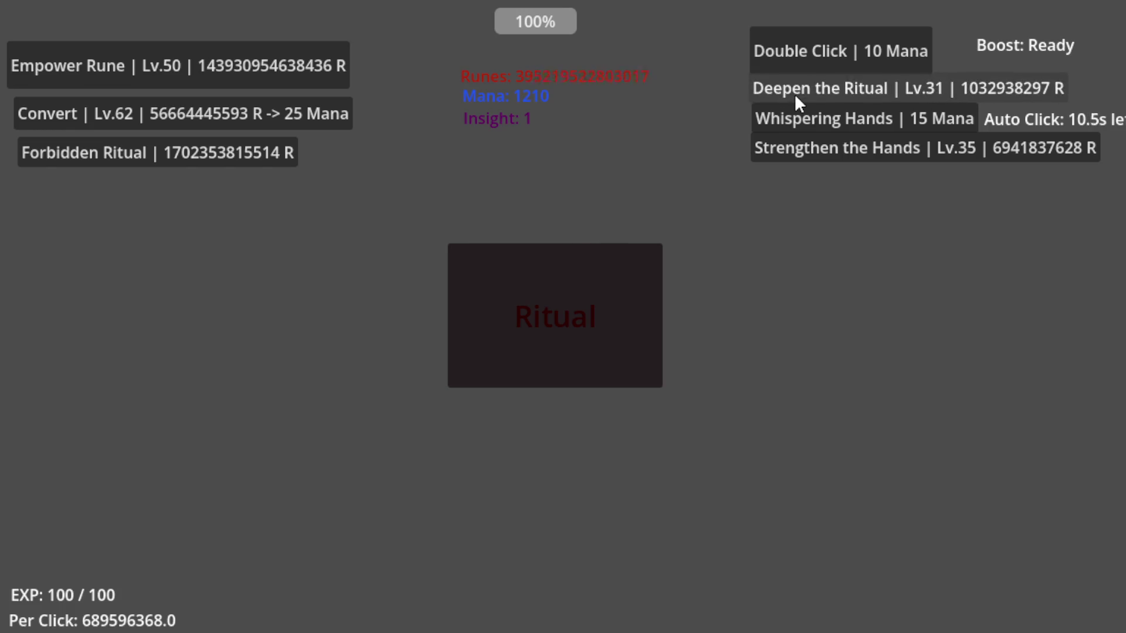
pyautogui.click(807, 97)
pyautogui.click(808, 96)
pyautogui.click(807, 97)
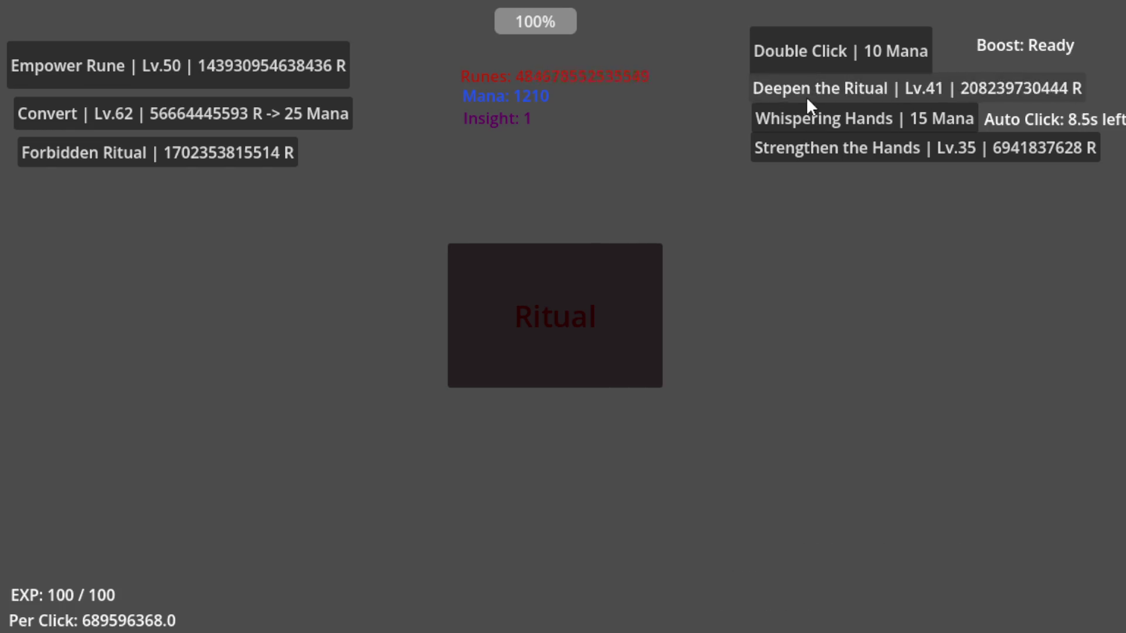
pyautogui.click(807, 97)
# - Activate the Double Click boost, raise Empower Rune to Lv.52, and start Whispering Hands auto click
pyautogui.click(809, 52)
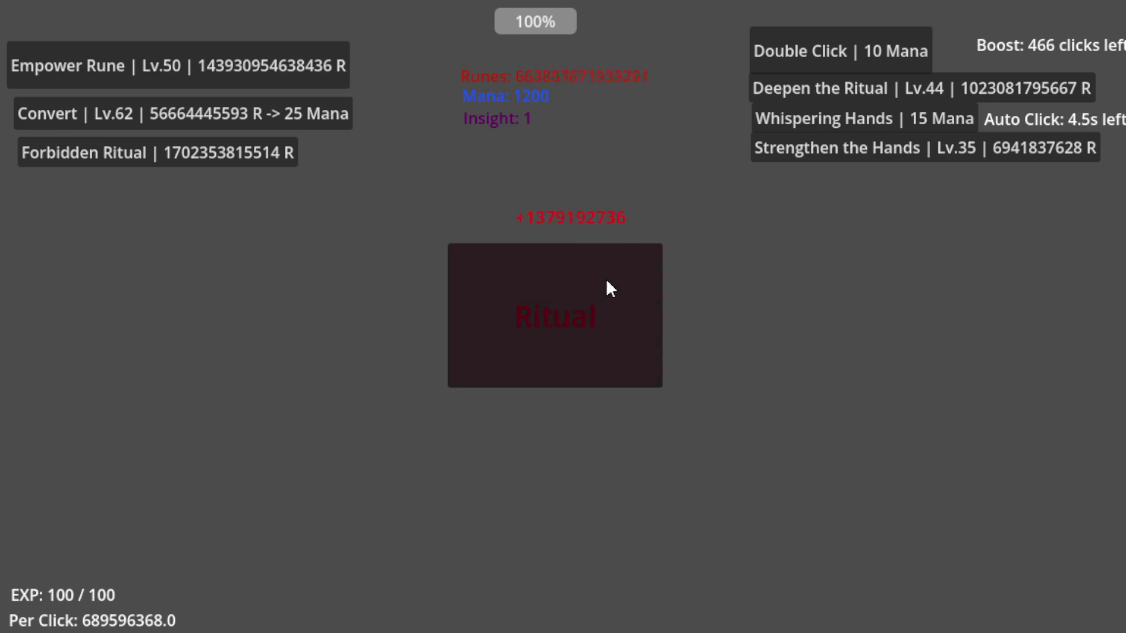
pyautogui.click(262, 64)
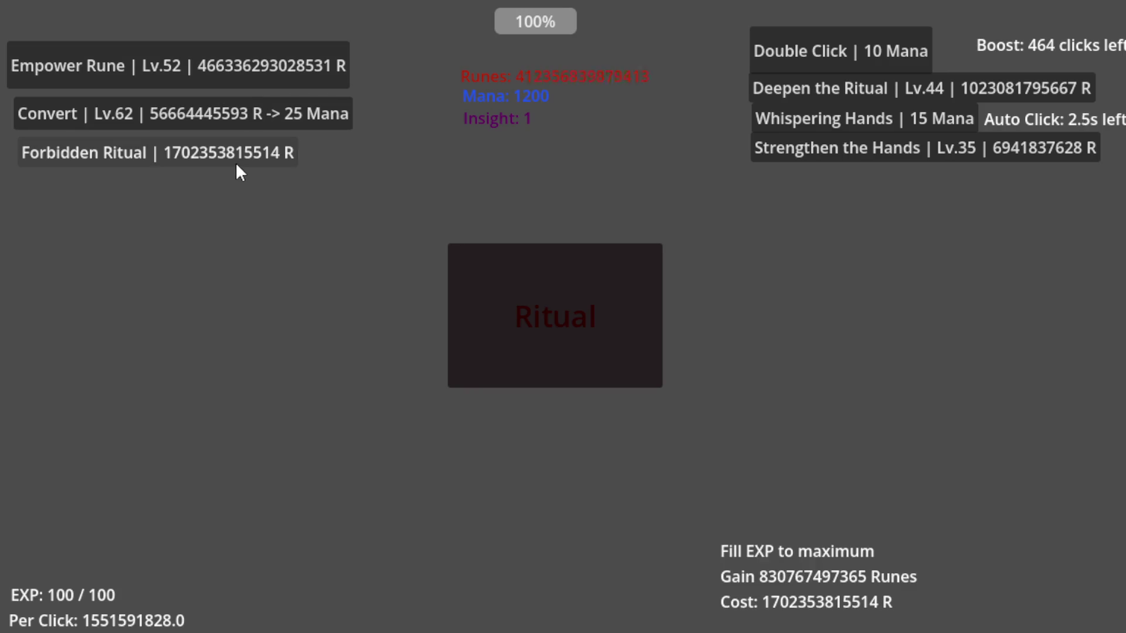
pyautogui.click(792, 117)
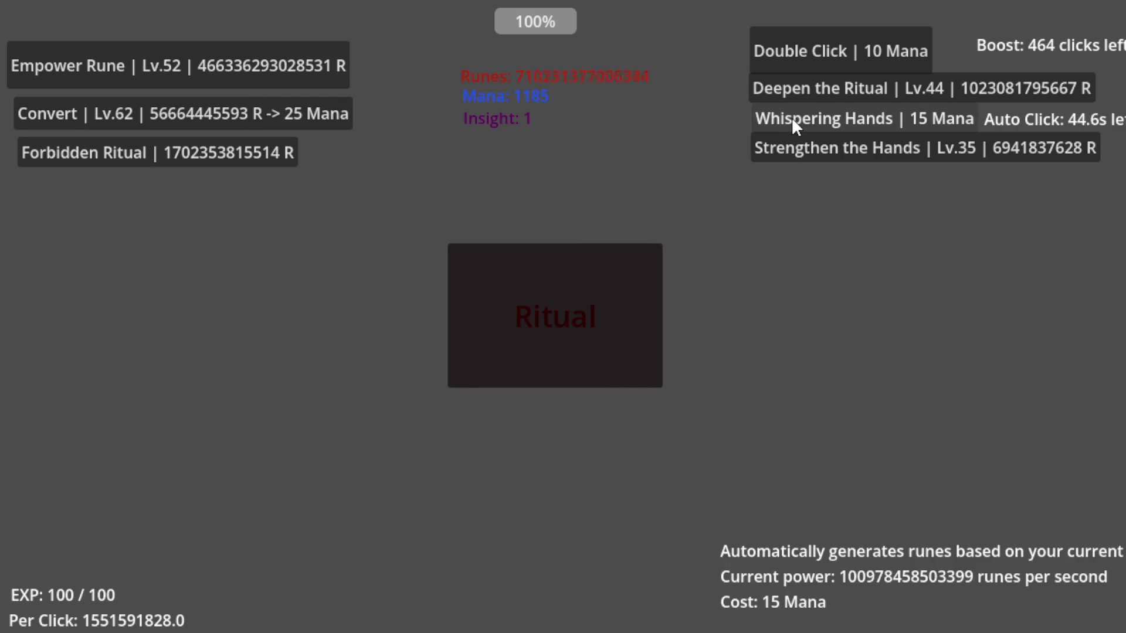
# - Buy Strengthen the Hands levels repeatedly until it reaches Lv.63
pyautogui.click(791, 151)
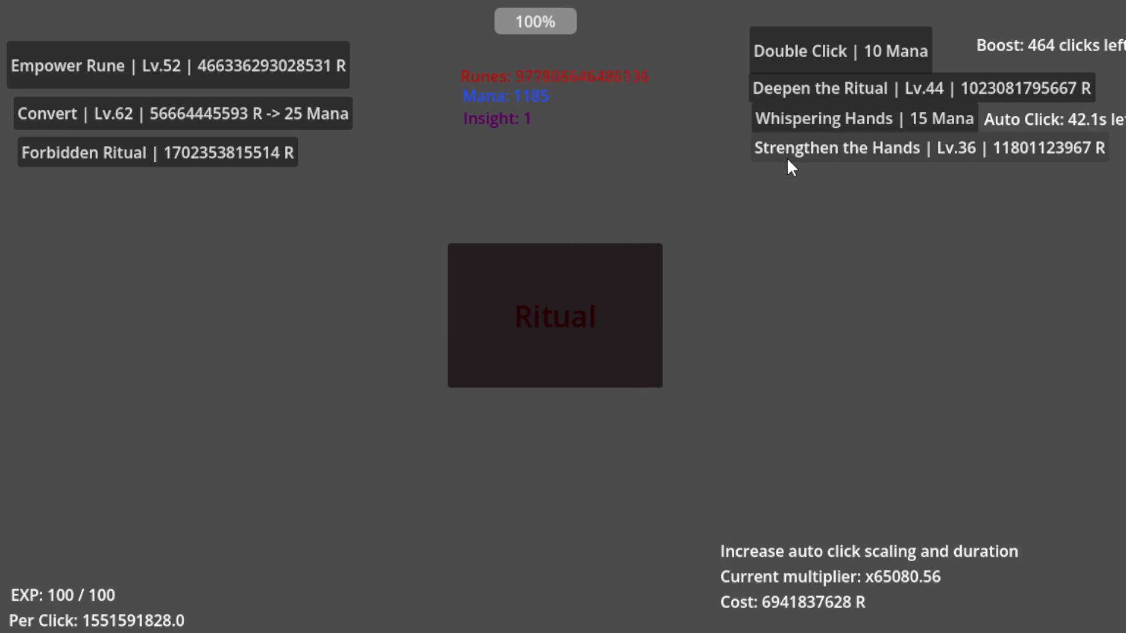
pyautogui.click(790, 154)
pyautogui.click(791, 153)
pyautogui.click(790, 152)
pyautogui.click(790, 154)
pyautogui.click(789, 150)
pyautogui.click(790, 150)
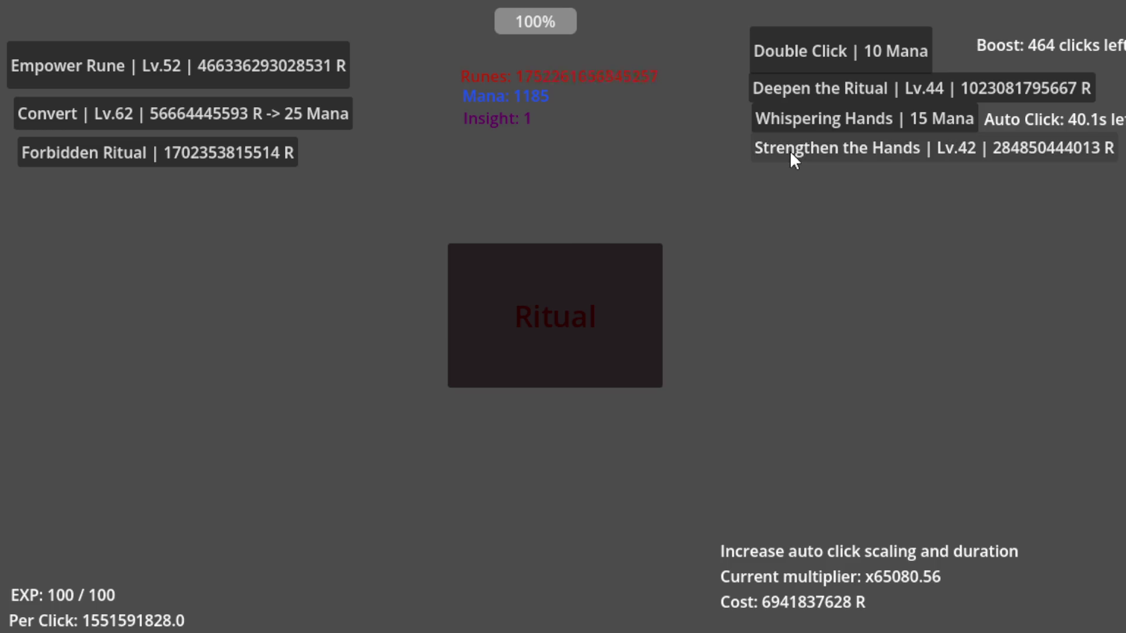
pyautogui.click(789, 151)
pyautogui.click(805, 152)
pyautogui.click(805, 152)
pyautogui.click(805, 152)
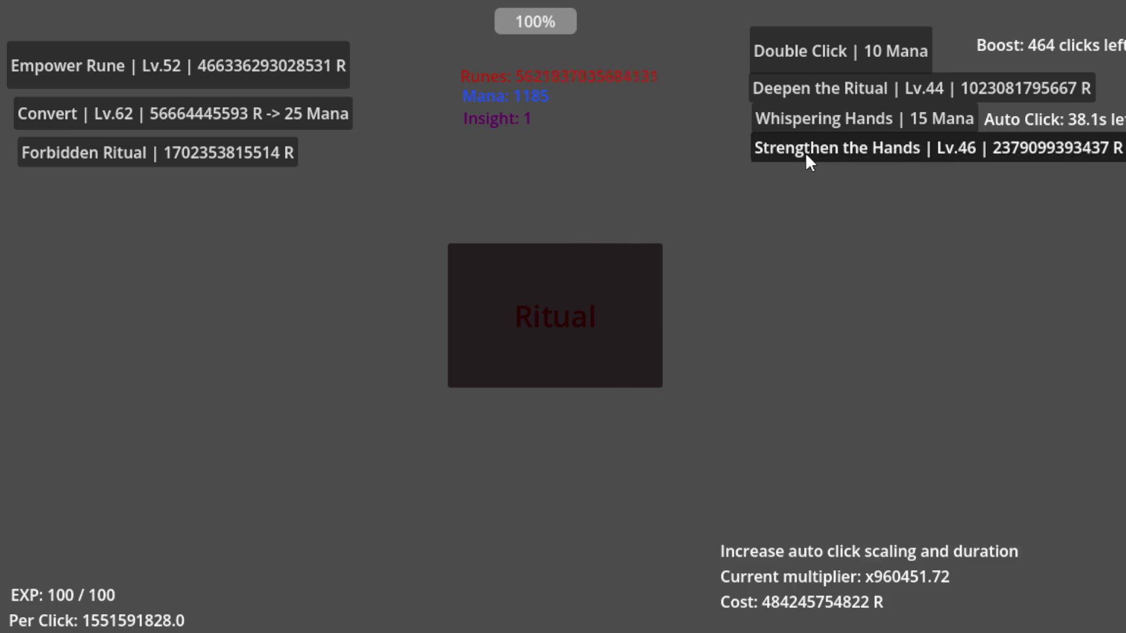
pyautogui.click(804, 153)
pyautogui.click(805, 152)
pyautogui.click(805, 152)
pyautogui.click(805, 152)
pyautogui.click(805, 152)
pyautogui.click(805, 153)
pyautogui.click(805, 153)
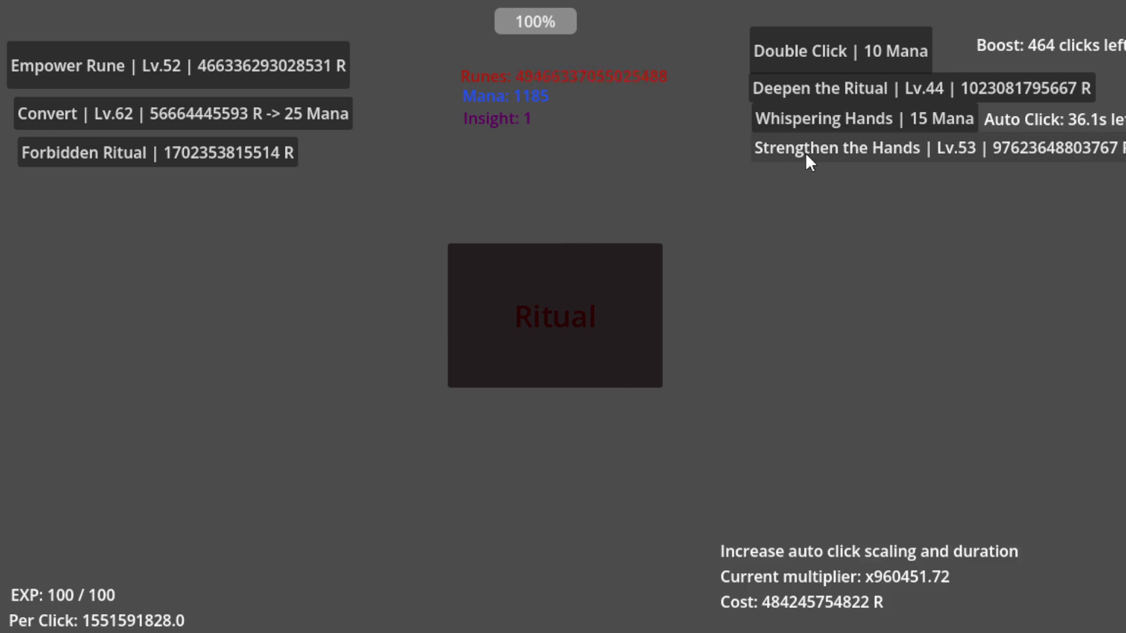
pyautogui.click(805, 153)
pyautogui.click(804, 152)
pyautogui.click(805, 152)
pyautogui.click(805, 153)
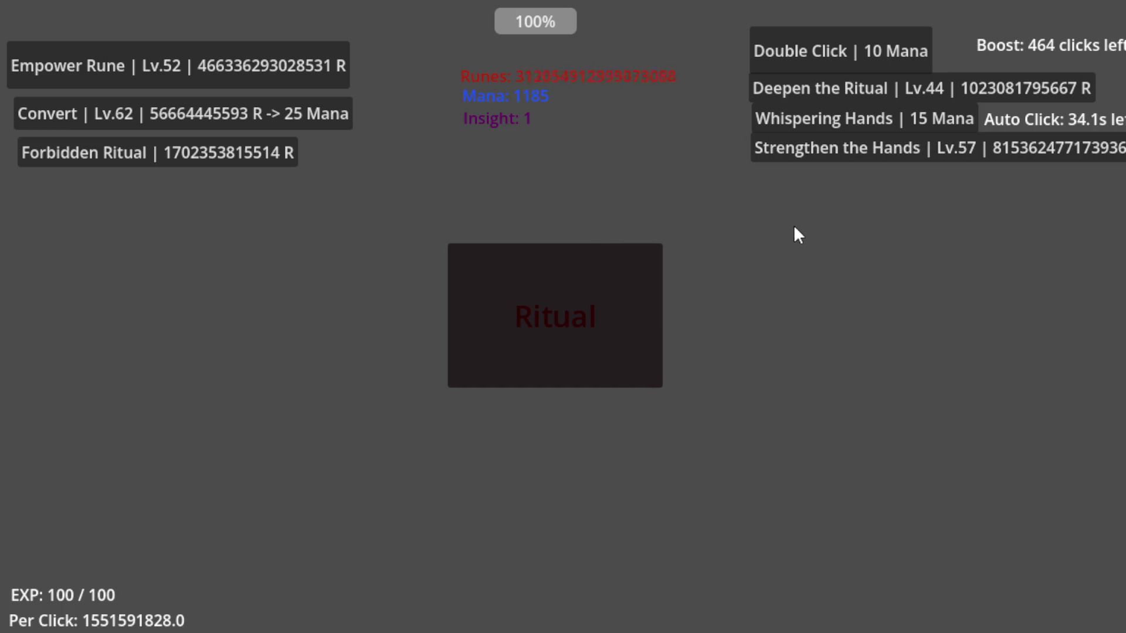
pyautogui.click(804, 149)
pyautogui.click(804, 149)
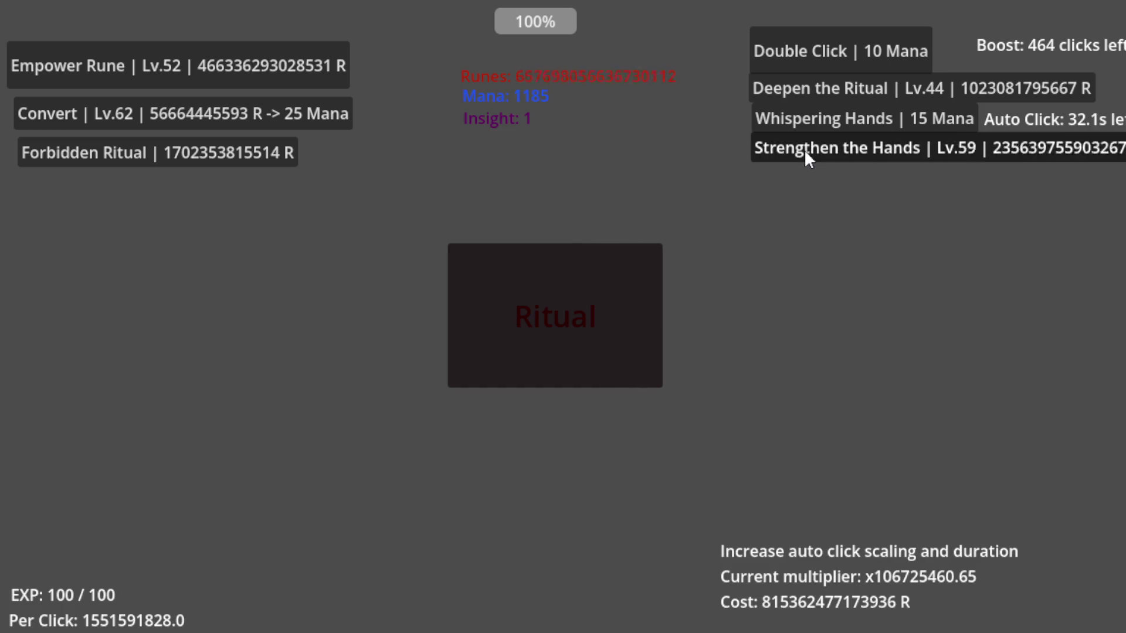
pyautogui.click(803, 151)
pyautogui.click(802, 151)
pyautogui.click(803, 151)
pyautogui.click(802, 151)
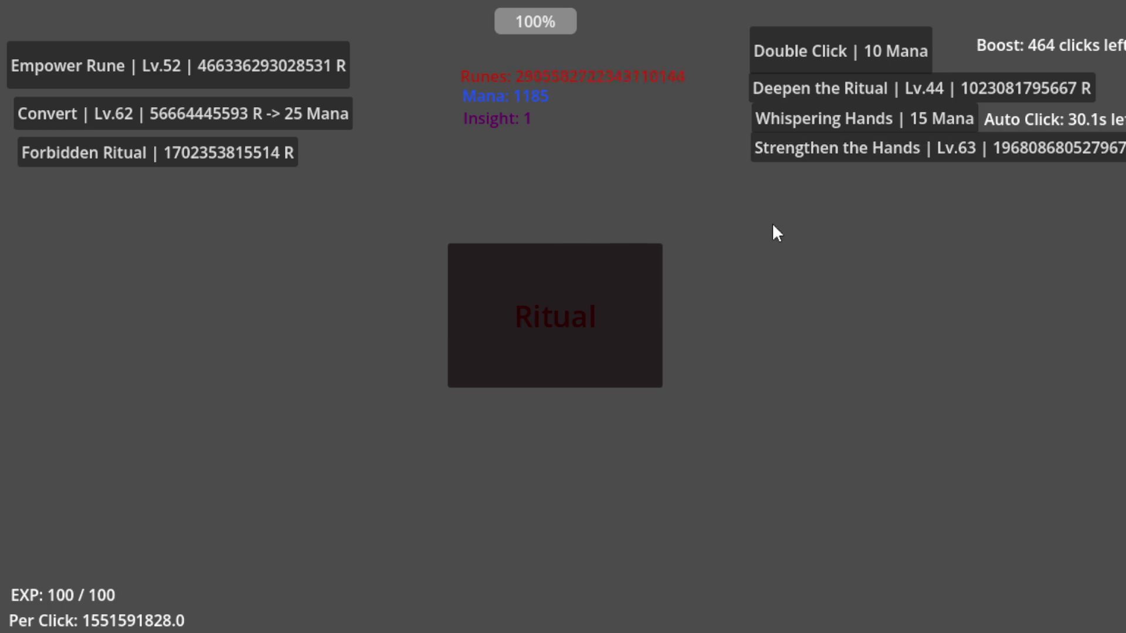
# - Buy Forbidden Ritual repeatedly to grow Runes toward overflow
pyautogui.click(150, 154)
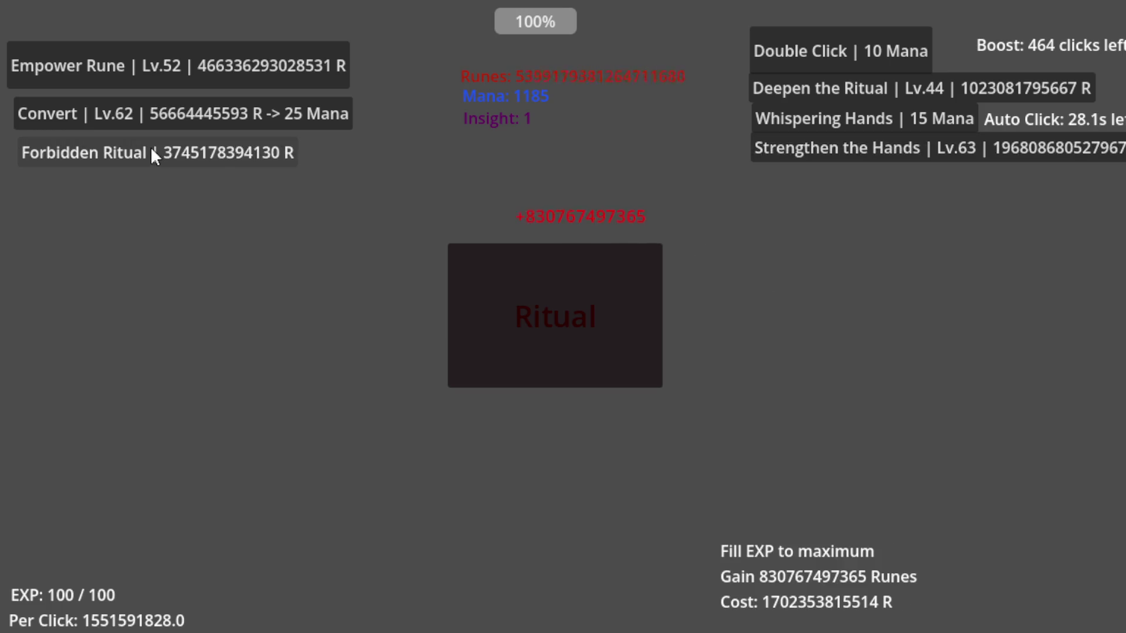
pyautogui.click(151, 154)
pyautogui.click(151, 153)
pyautogui.click(151, 154)
pyautogui.click(150, 153)
pyautogui.click(150, 153)
pyautogui.click(149, 155)
pyautogui.click(149, 155)
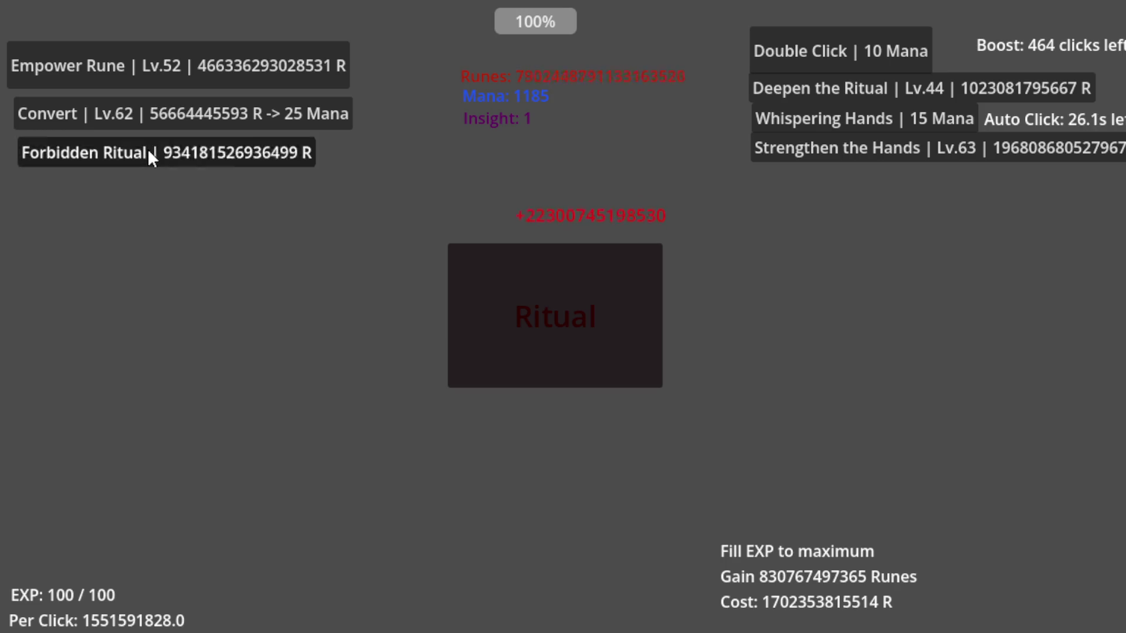
pyautogui.click(149, 155)
pyautogui.click(149, 155)
pyautogui.click(149, 155)
pyautogui.click(149, 155)
pyautogui.click(149, 154)
pyautogui.click(149, 155)
pyautogui.click(149, 155)
pyautogui.click(149, 155)
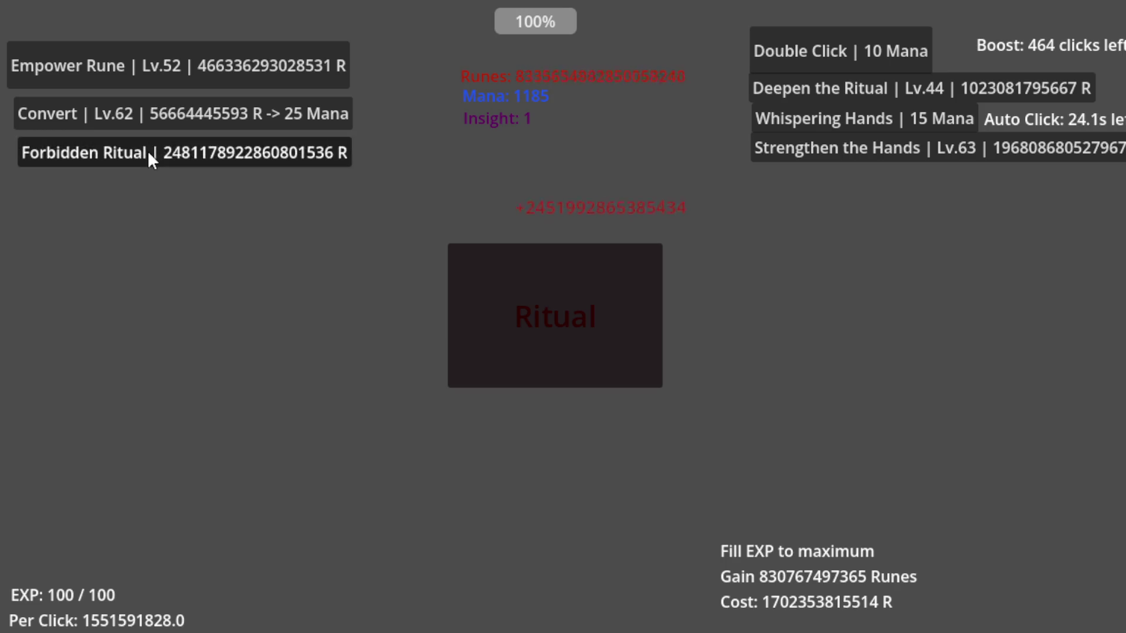
pyautogui.click(149, 155)
pyautogui.click(149, 155)
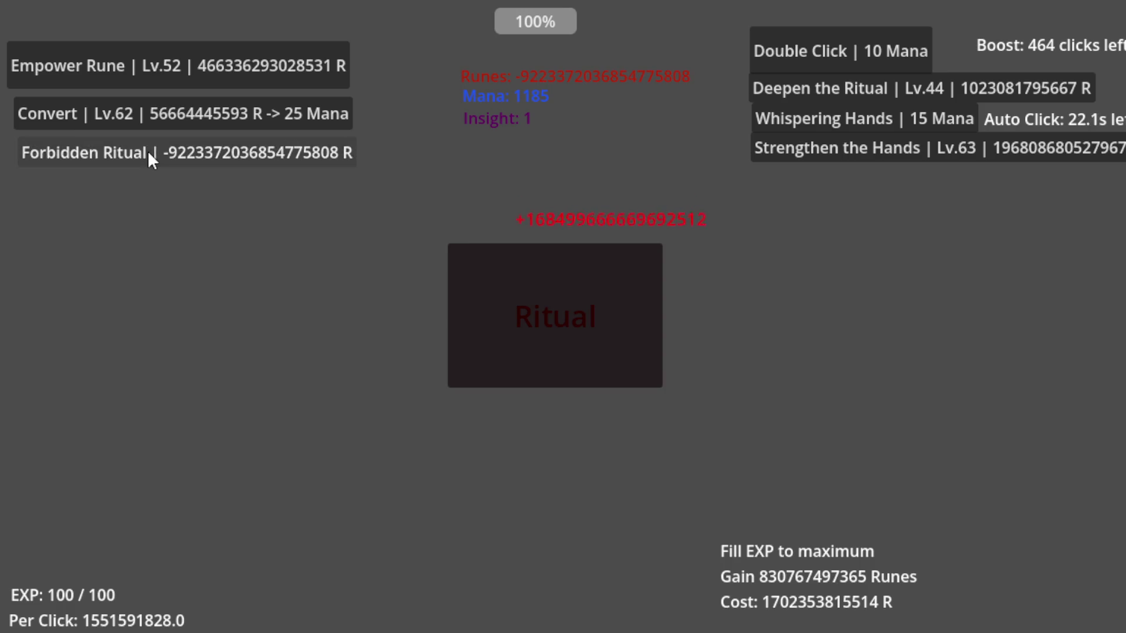
# - Level up Convert repeatedly to Lv.106 for more Mana
pyautogui.click(178, 111)
pyautogui.click(179, 110)
pyautogui.click(179, 110)
pyautogui.click(179, 111)
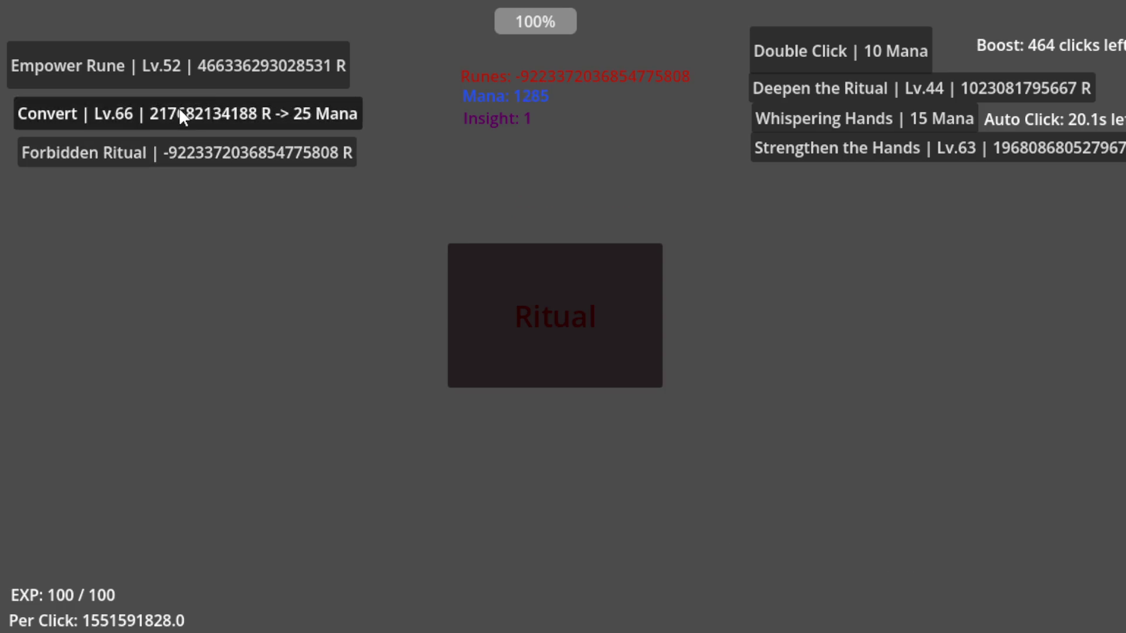
pyautogui.click(180, 110)
pyautogui.click(180, 110)
pyautogui.click(179, 111)
pyautogui.click(179, 110)
pyautogui.click(180, 110)
pyautogui.click(179, 110)
pyautogui.click(180, 110)
pyautogui.click(180, 111)
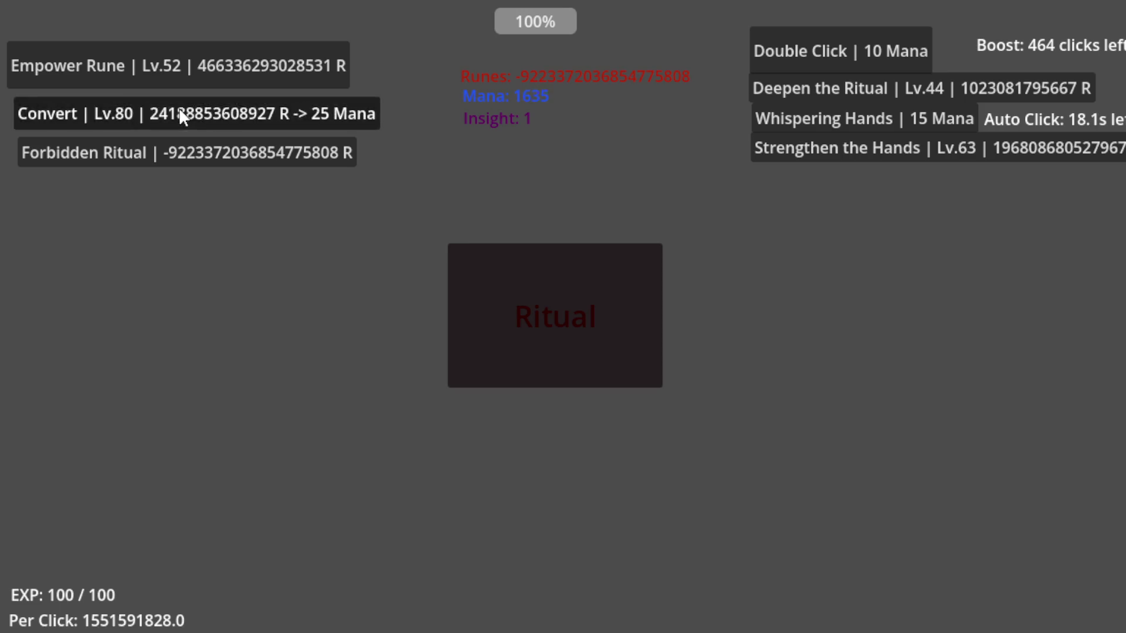
pyautogui.tripleClick(180, 112)
pyautogui.tripleClick(179, 112)
pyautogui.tripleClick(180, 112)
pyautogui.tripleClick(180, 111)
pyautogui.doubleClick(179, 112)
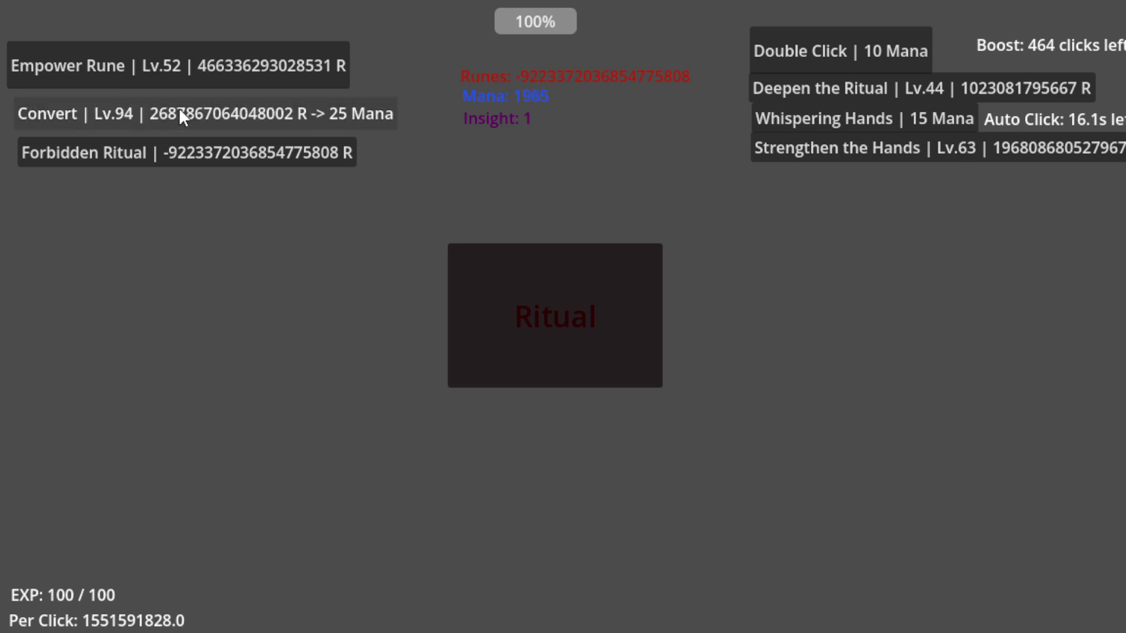
pyautogui.doubleClick(180, 112)
pyautogui.doubleClick(180, 111)
pyautogui.doubleClick(180, 111)
pyautogui.tripleClick(179, 112)
pyautogui.doubleClick(179, 112)
pyautogui.click(179, 112)
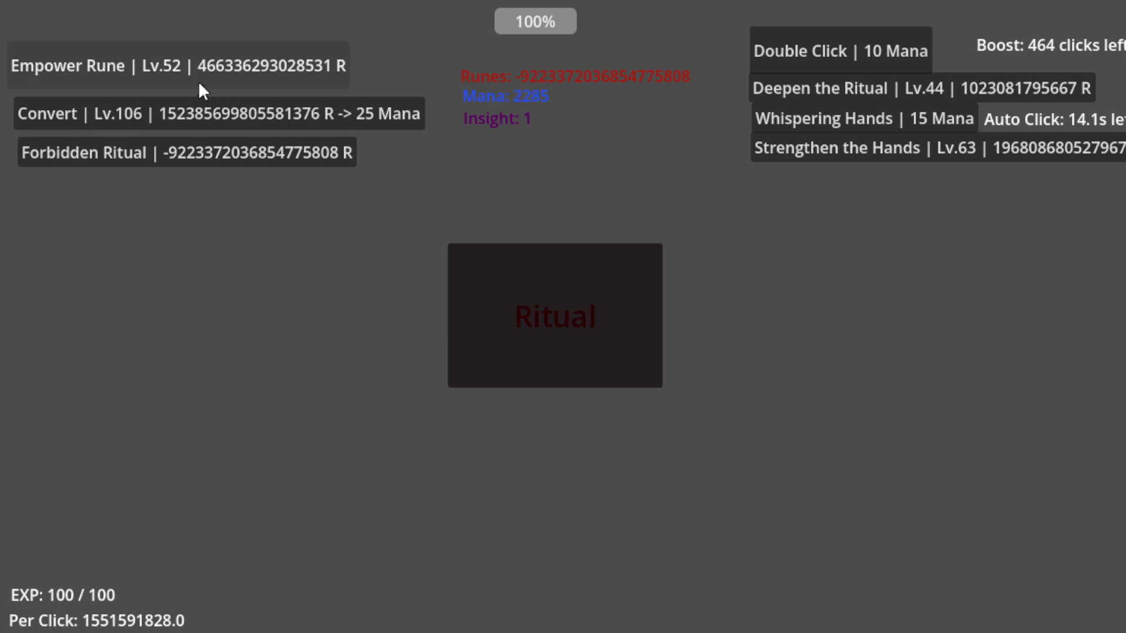
# - Level up Empower Rune at its overflowed cost until it reaches Lv.163
pyautogui.click(200, 83)
pyautogui.tripleClick(201, 82)
pyautogui.tripleClick(202, 82)
pyautogui.doubleClick(203, 82)
pyautogui.doubleClick(202, 81)
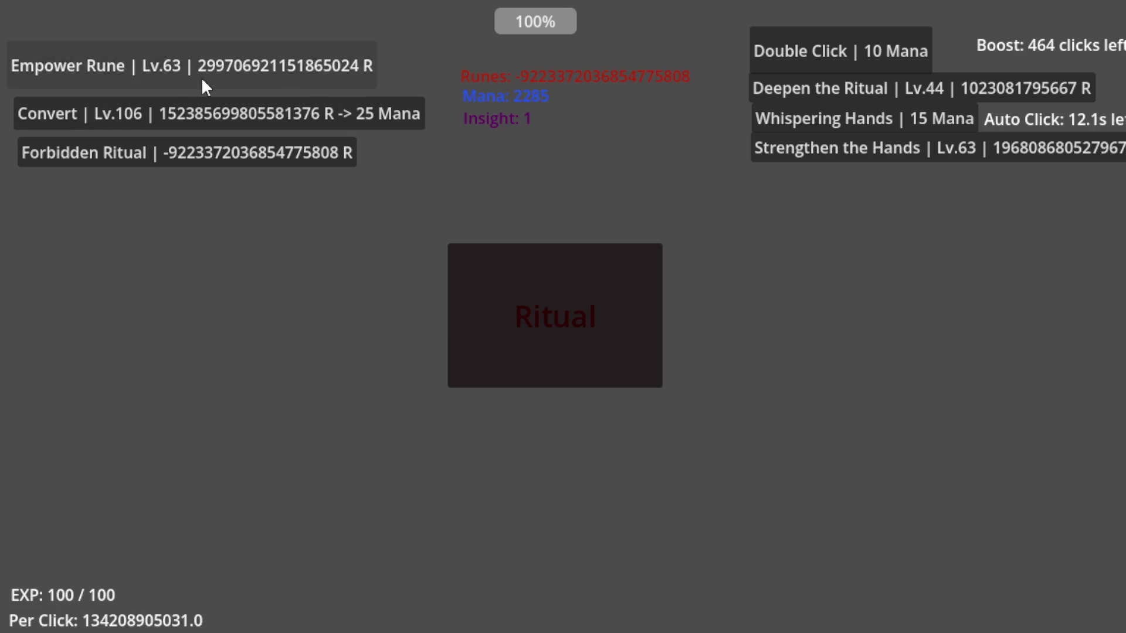
pyautogui.doubleClick(203, 81)
pyautogui.tripleClick(203, 82)
pyautogui.tripleClick(203, 82)
pyautogui.doubleClick(202, 82)
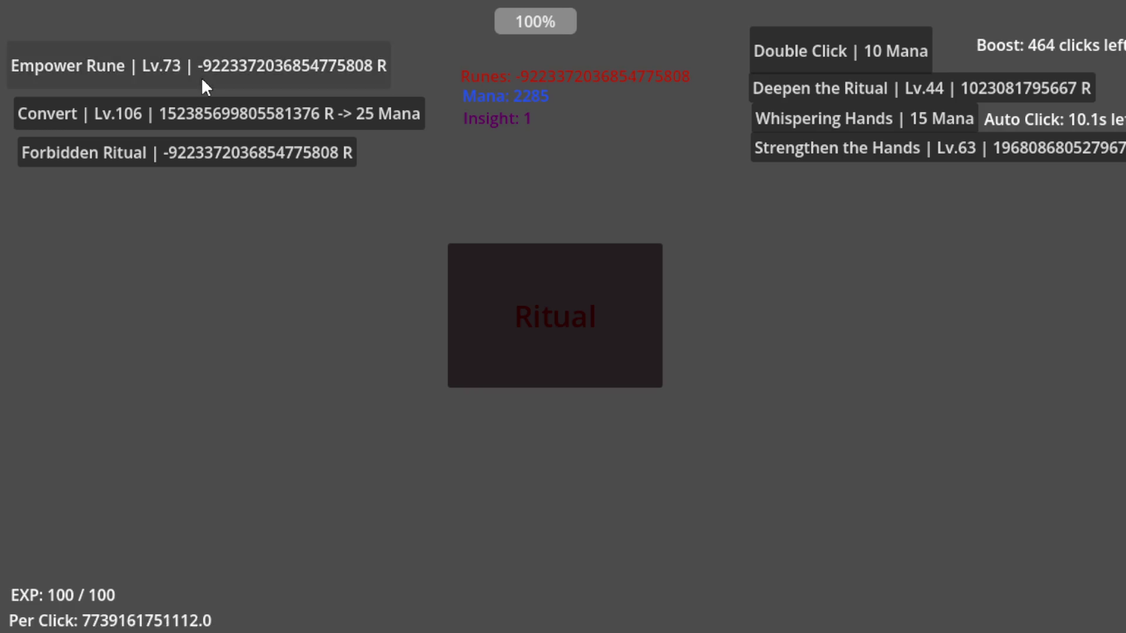
pyautogui.doubleClick(202, 82)
pyautogui.doubleClick(203, 82)
pyautogui.tripleClick(202, 82)
pyautogui.doubleClick(202, 81)
pyautogui.doubleClick(202, 82)
pyautogui.doubleClick(202, 82)
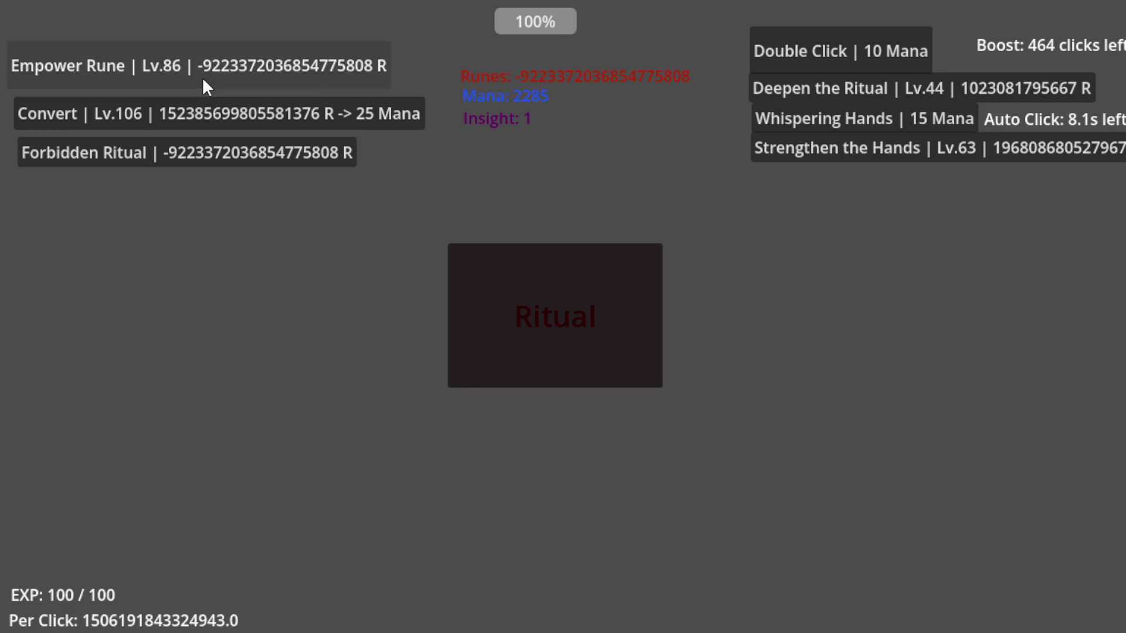
pyautogui.doubleClick(203, 81)
pyautogui.doubleClick(204, 81)
pyautogui.tripleClick(207, 82)
pyautogui.doubleClick(207, 81)
pyautogui.doubleClick(207, 81)
pyautogui.doubleClick(207, 82)
pyautogui.doubleClick(207, 81)
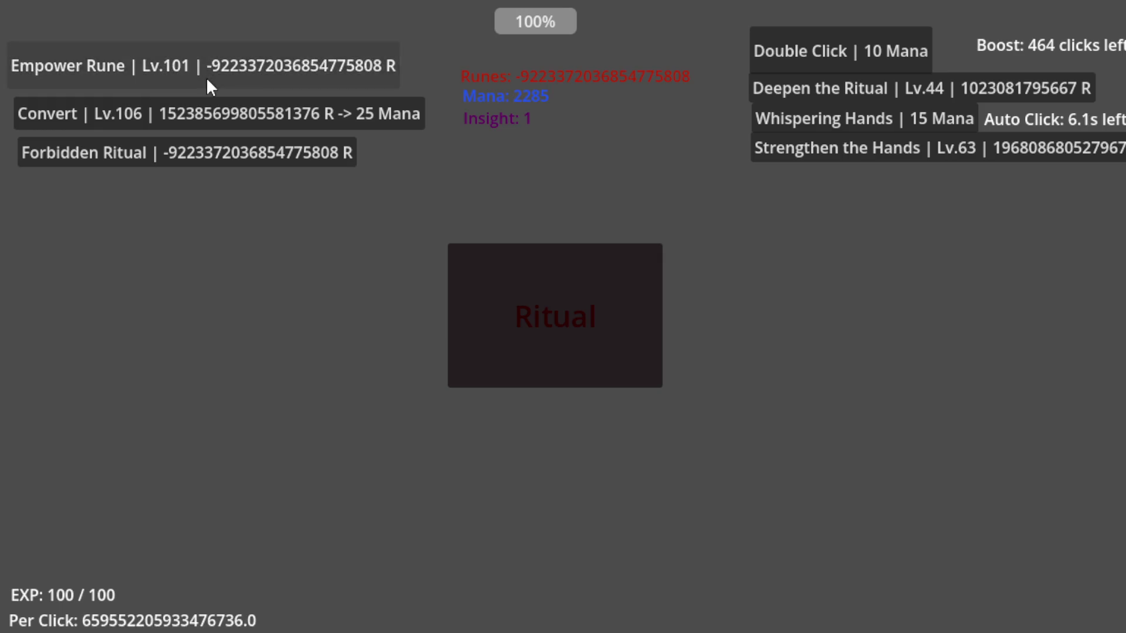
pyautogui.doubleClick(207, 81)
pyautogui.doubleClick(207, 82)
pyautogui.tripleClick(207, 82)
pyautogui.tripleClick(207, 81)
pyautogui.doubleClick(207, 82)
pyautogui.doubleClick(208, 81)
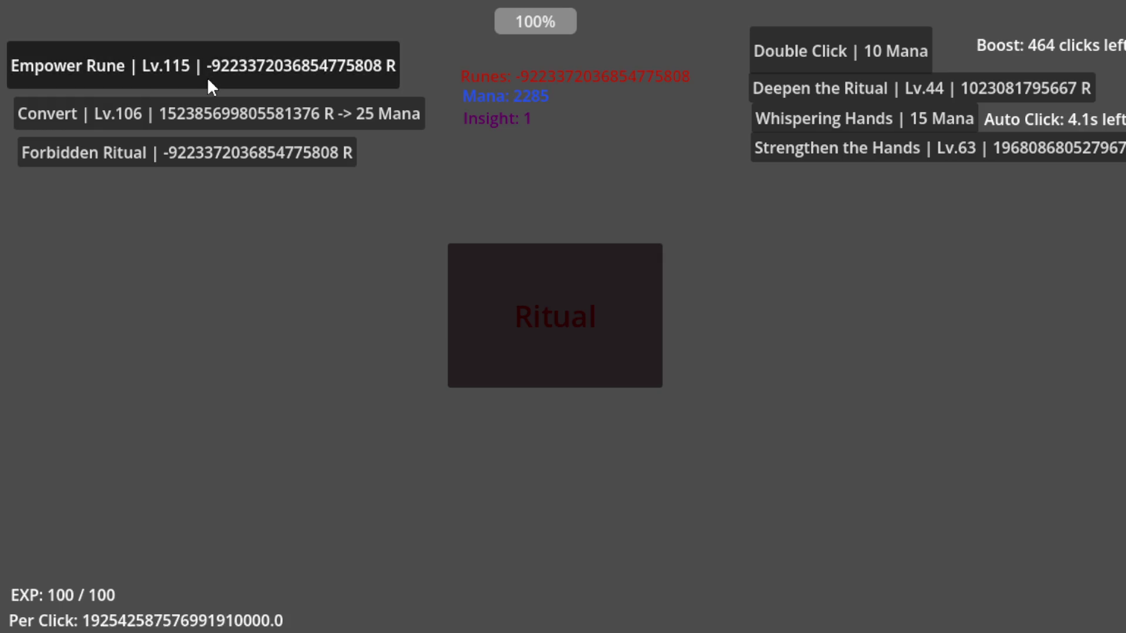
pyautogui.doubleClick(208, 81)
pyautogui.doubleClick(210, 81)
pyautogui.doubleClick(212, 82)
pyautogui.tripleClick(212, 82)
pyautogui.doubleClick(213, 81)
pyautogui.tripleClick(213, 82)
pyautogui.doubleClick(214, 82)
pyautogui.doubleClick(214, 82)
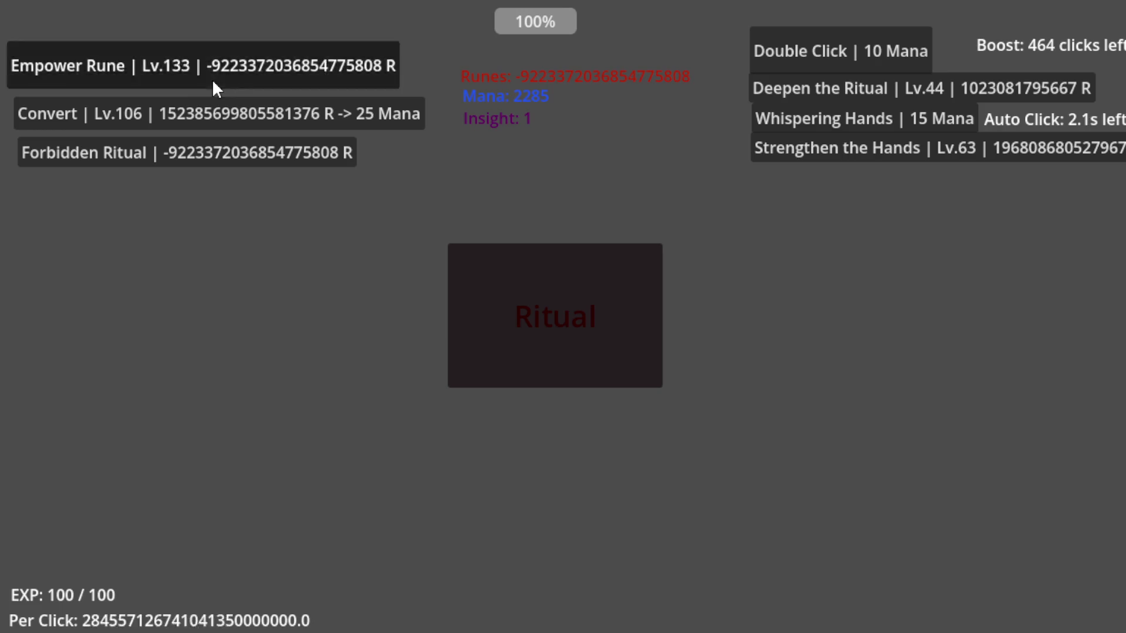
pyautogui.tripleClick(214, 82)
pyautogui.doubleClick(213, 82)
pyautogui.doubleClick(214, 82)
pyautogui.tripleClick(213, 81)
pyautogui.doubleClick(214, 82)
pyautogui.doubleClick(215, 81)
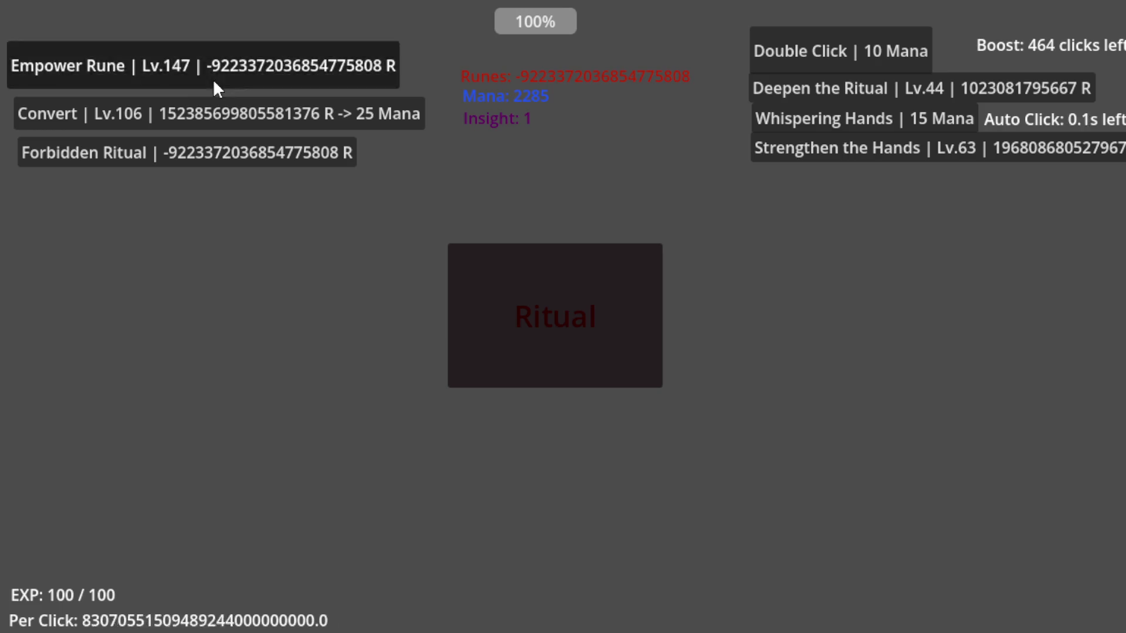
pyautogui.doubleClick(213, 81)
pyautogui.tripleClick(213, 82)
pyautogui.doubleClick(214, 82)
pyautogui.doubleClick(214, 82)
pyautogui.doubleClick(215, 81)
pyautogui.doubleClick(215, 82)
pyautogui.tripleClick(232, 82)
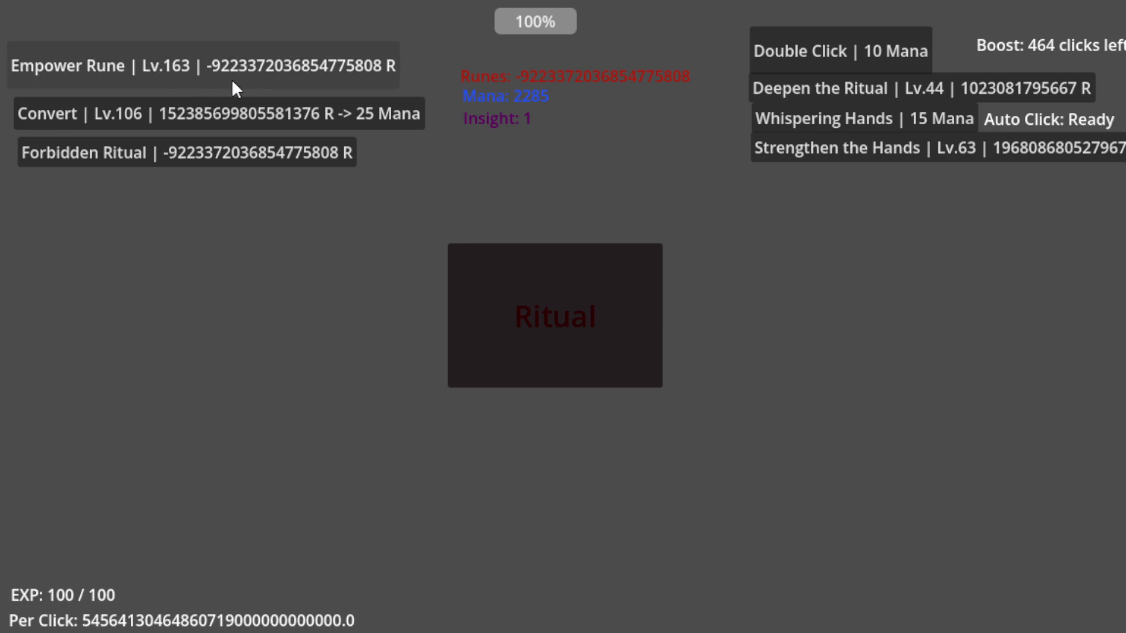
# - Buy Forbidden Ritual at its negative cost, then raise Strengthen the Hands to Lv.76
pyautogui.click(310, 164)
pyautogui.click(309, 165)
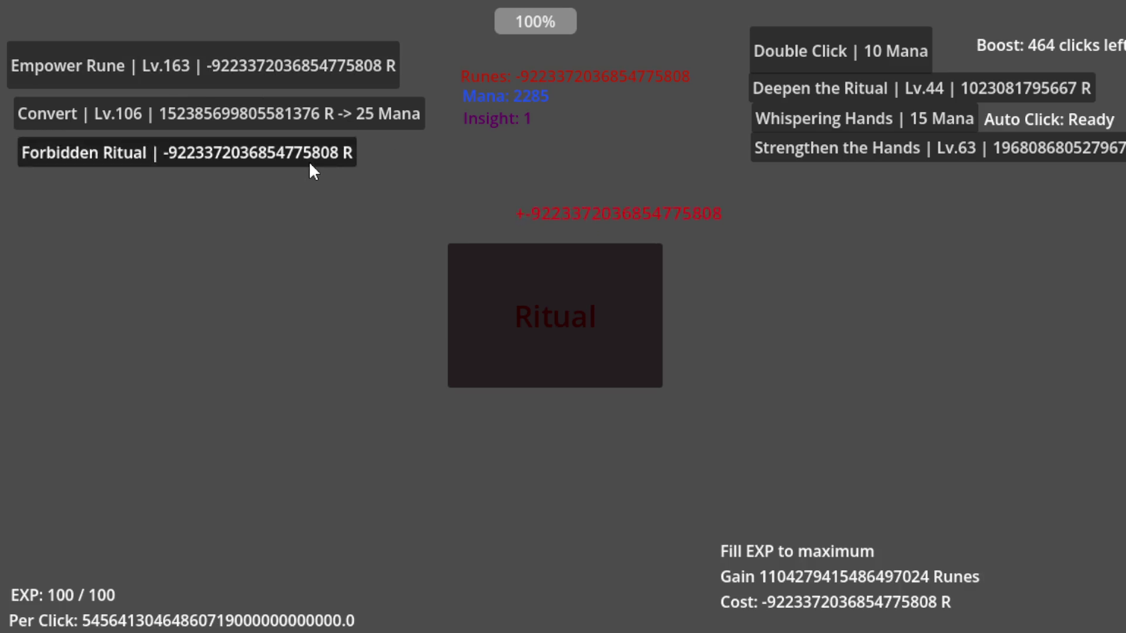
pyautogui.click(807, 154)
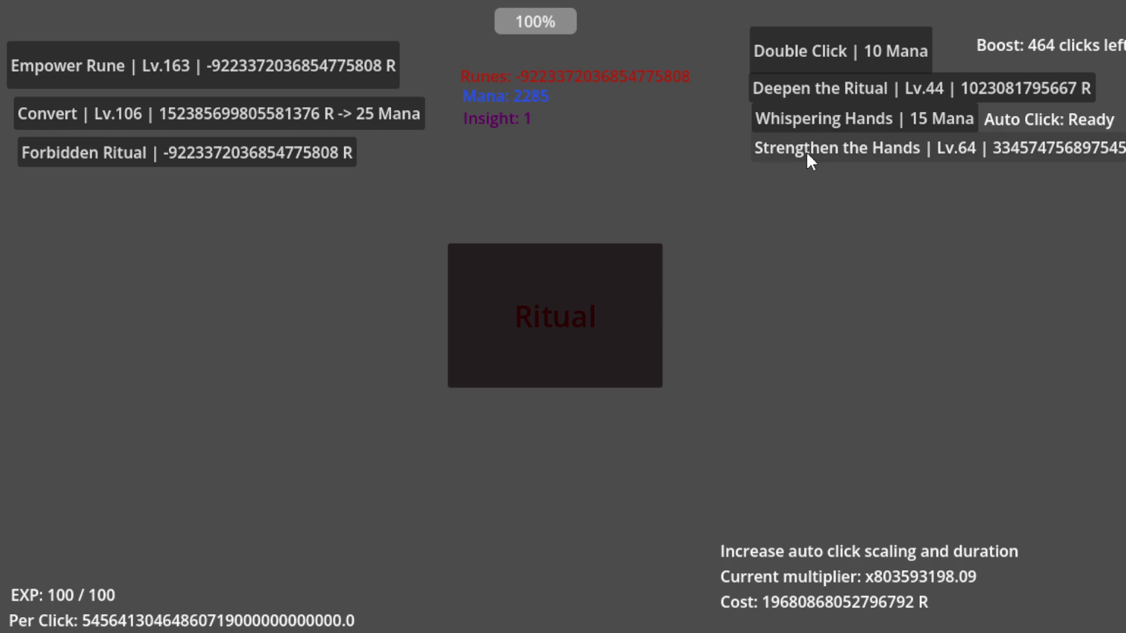
pyautogui.doubleClick(807, 152)
pyautogui.tripleClick(807, 152)
pyautogui.doubleClick(807, 153)
pyautogui.doubleClick(807, 152)
pyautogui.tripleClick(807, 153)
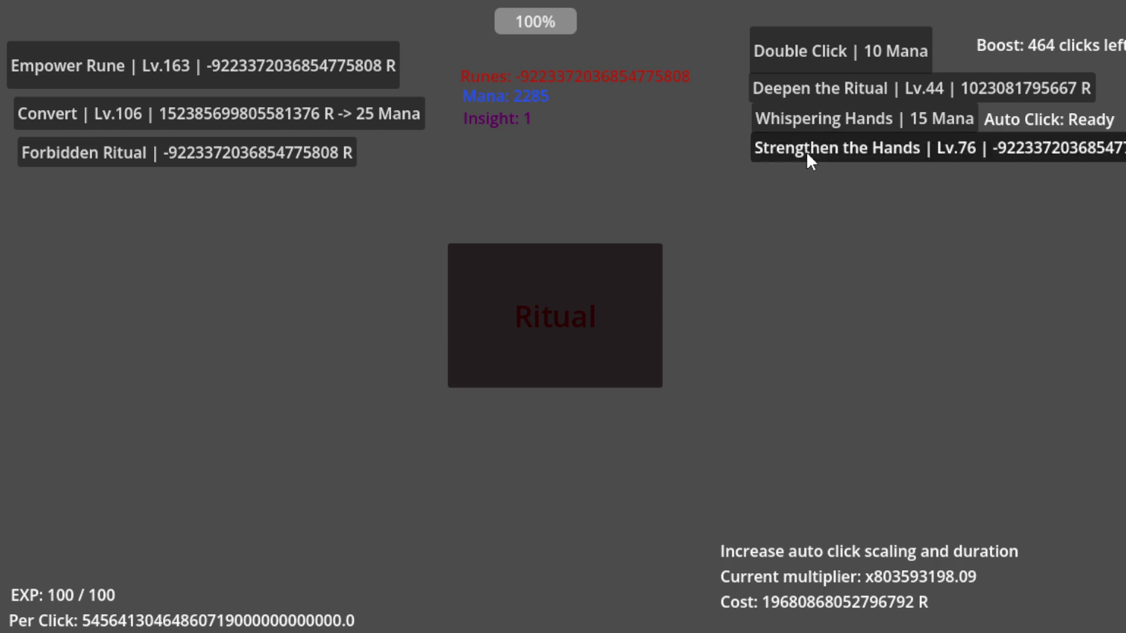